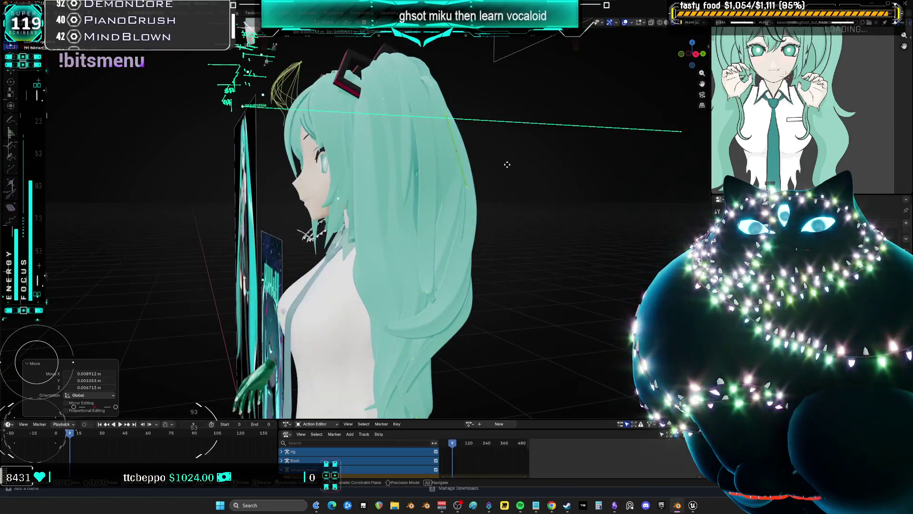
# Shift and slightly rotate the ponytail curve point, with the 3D viewport maximized
pyautogui.click(510, 165)
pyautogui.hotkey('ctrl', 'space')
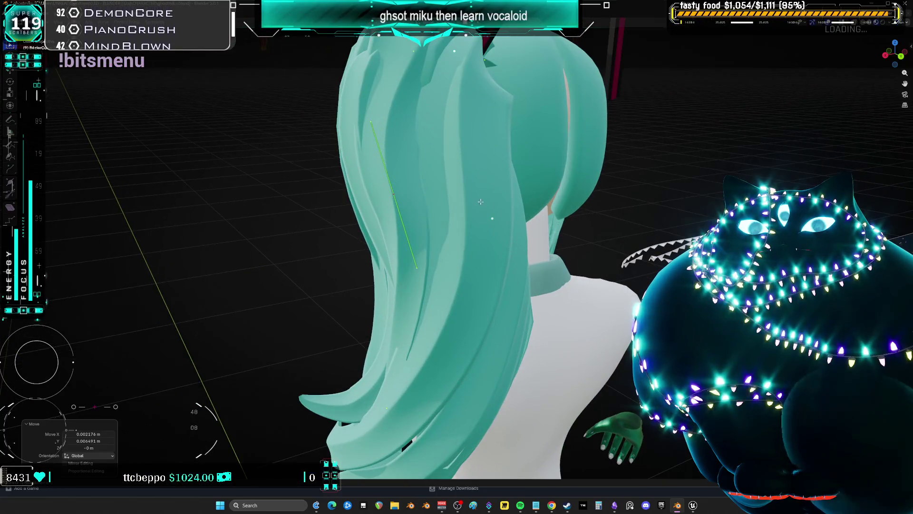
pyautogui.press('g')
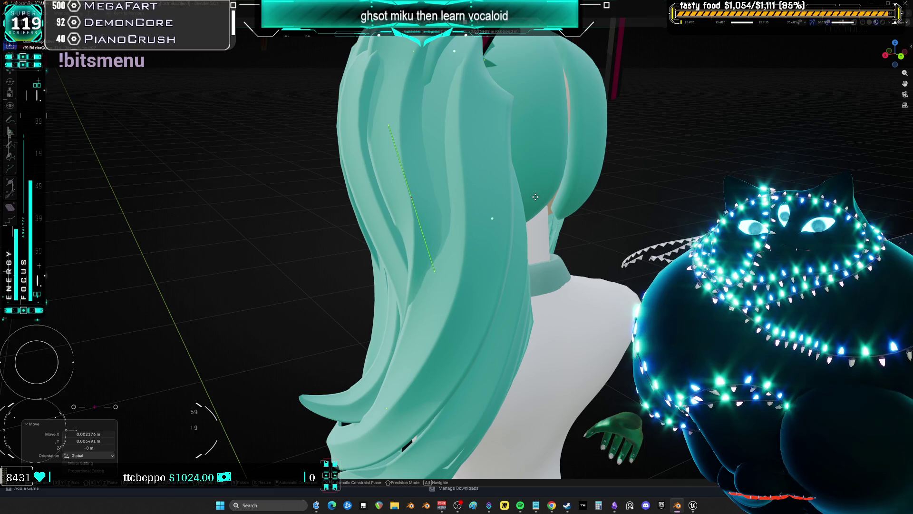
pyautogui.press('r')
pyautogui.click(549, 180)
pyautogui.click(555, 194)
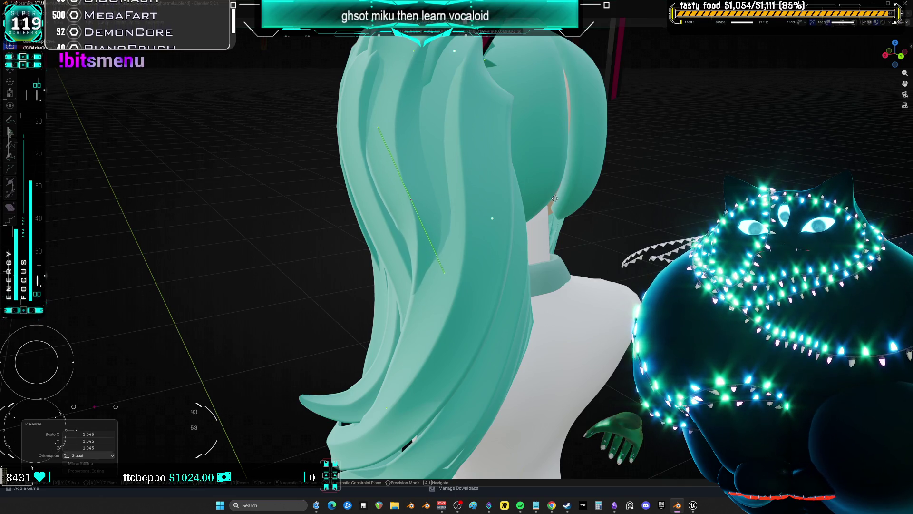
# Try rotating and scaling the hair curve segment, then cancel the scale
pyautogui.moveTo(555, 194)
pyautogui.mouseDown(button='middle')
pyautogui.moveTo(581, 224)
pyautogui.moveTo(599, 226)
pyautogui.mouseUp(button='middle')
pyautogui.press('r')
pyautogui.press('s')
pyautogui.press('Escape')
# Inspect the head from the back and side in wireframe, then scale the hair curve to 1.734
pyautogui.moveTo(599, 225); pyautogui.dragTo(482, 222, button='middle')
pyautogui.scroll(-3, 566, 279)
pyautogui.moveTo(566, 279); pyautogui.dragTo(567, 304, button='middle')
pyautogui.moveTo(509, 350)
pyautogui.mouseDown(button='middle')
pyautogui.moveTo(547, 340)
pyautogui.moveTo(481, 340)
pyautogui.moveTo(555, 341)
pyautogui.mouseUp(button='middle')
pyautogui.scroll(3, 547, 276)
pyautogui.moveTo(547, 275)
pyautogui.mouseDown(button='middle')
pyautogui.moveTo(528, 272)
pyautogui.moveTo(547, 270)
pyautogui.moveTo(591, 229)
pyautogui.moveTo(523, 200)
pyautogui.mouseUp(button='middle')
pyautogui.hotkey('shift', 'z')
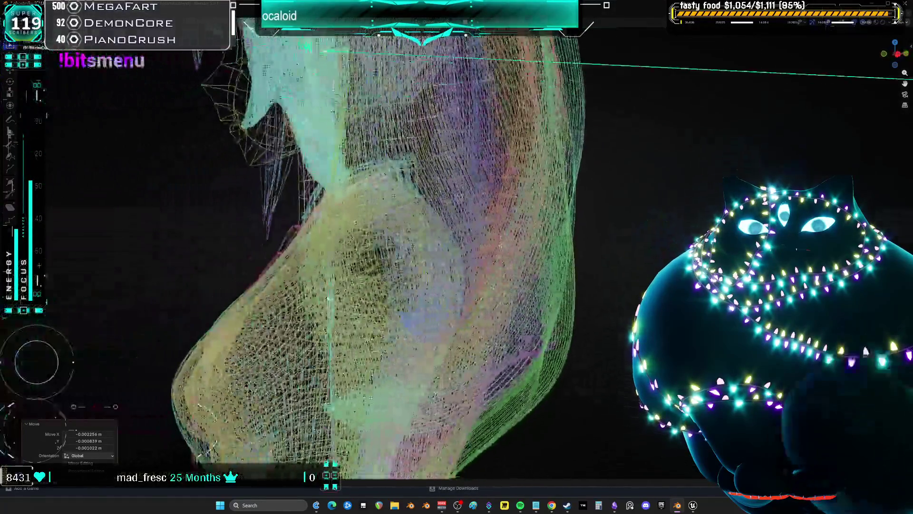
pyautogui.press('z')
pyautogui.click(520, 188)
# Return to solid shading and give a back hair curve a small rotation
pyautogui.press('s')
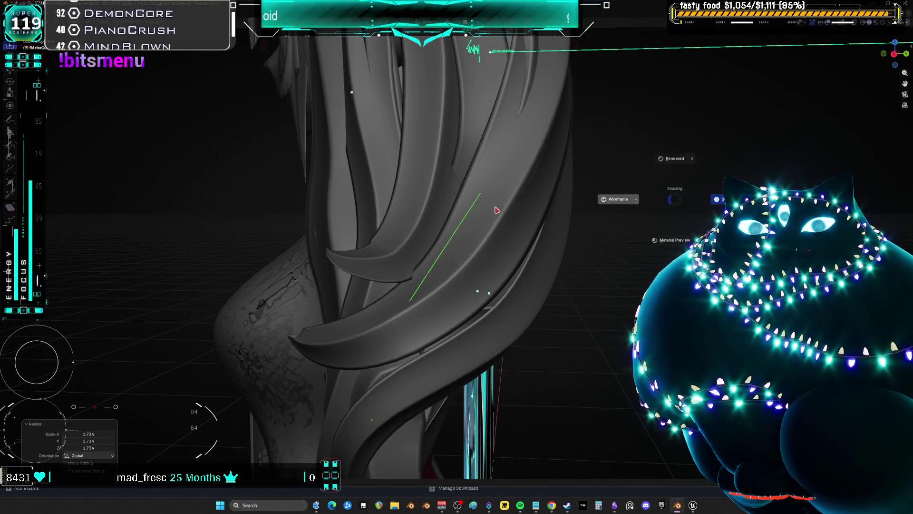
pyautogui.click(516, 210)
pyautogui.hotkey('shift', 'z')
pyautogui.scroll(-5, 649, 233)
pyautogui.press('g')
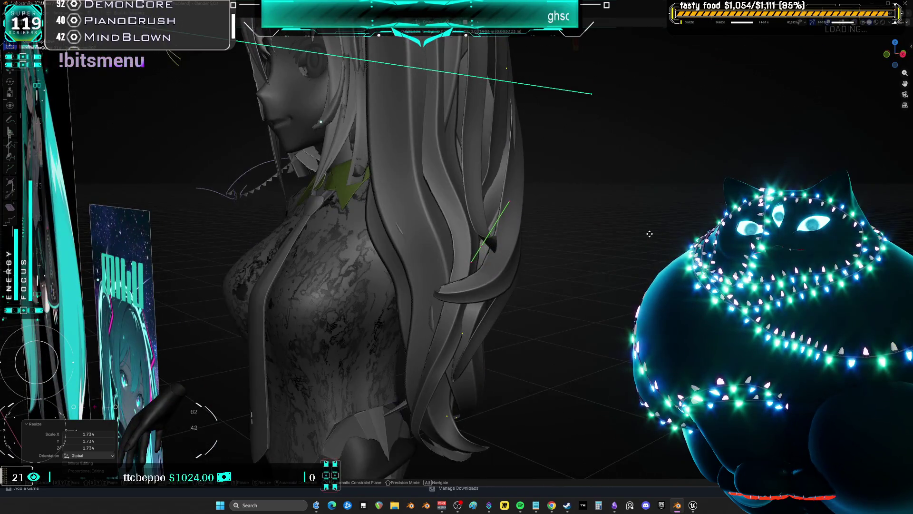
pyautogui.moveTo(649, 233); pyautogui.dragTo(627, 223, button='middle')
pyautogui.press('r')
pyautogui.click(614, 216)
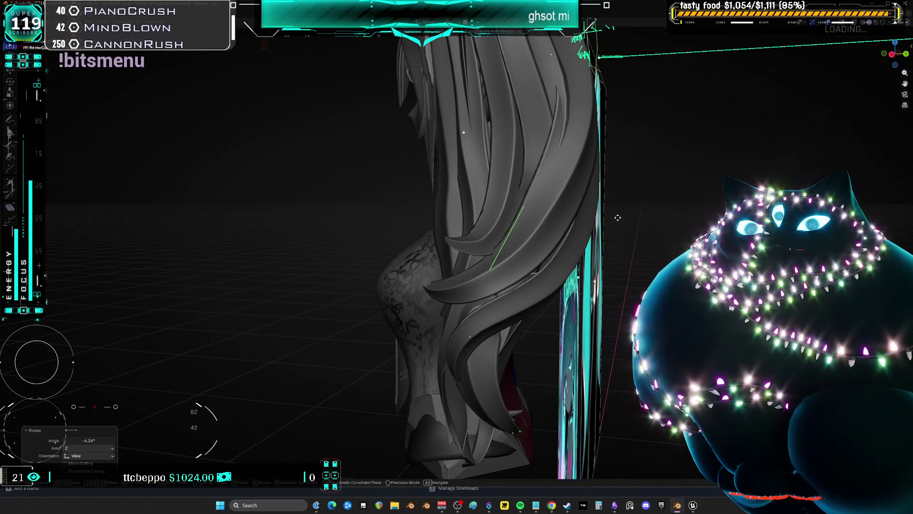
pyautogui.press('Escape')
pyautogui.moveTo(615, 215); pyautogui.dragTo(567, 135, button='middle')
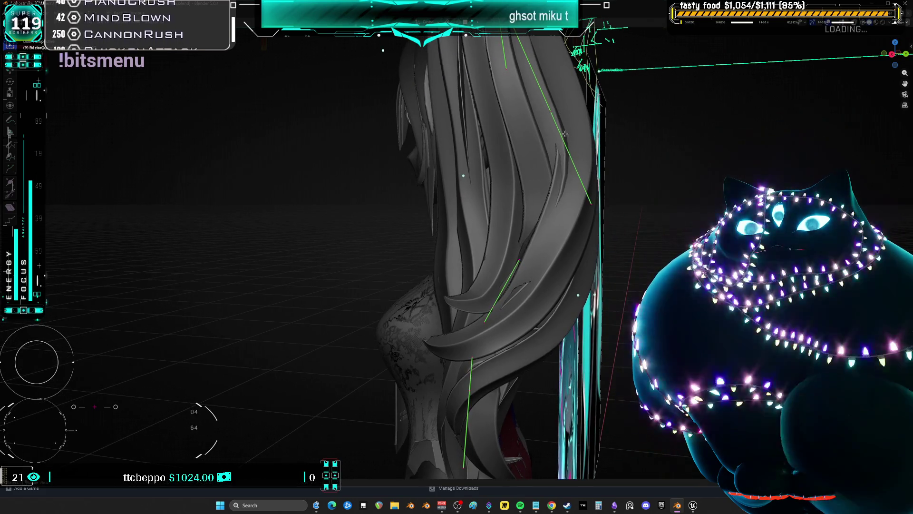
# Shrink the hair curve to 0.682 and shift curve points sideways along X
pyautogui.click(685, 189)
pyautogui.moveTo(685, 189)
pyautogui.mouseDown(button='middle')
pyautogui.moveTo(717, 170)
pyautogui.moveTo(661, 179)
pyautogui.moveTo(510, 302)
pyautogui.moveTo(519, 317)
pyautogui.moveTo(544, 267)
pyautogui.moveTo(534, 243)
pyautogui.moveTo(612, 268)
pyautogui.mouseUp(button='middle')
pyautogui.press('g')
pyautogui.press('x')
pyautogui.click(712, 172)
pyautogui.click(518, 288)
pyautogui.press('g')
pyautogui.click(562, 263)
# Twist a back hair strand 21.9°, shrink it to 0.840 and reposition it
pyautogui.click(515, 251)
pyautogui.press('s')
pyautogui.moveTo(506, 271); pyautogui.dragTo(500, 236, button='middle')
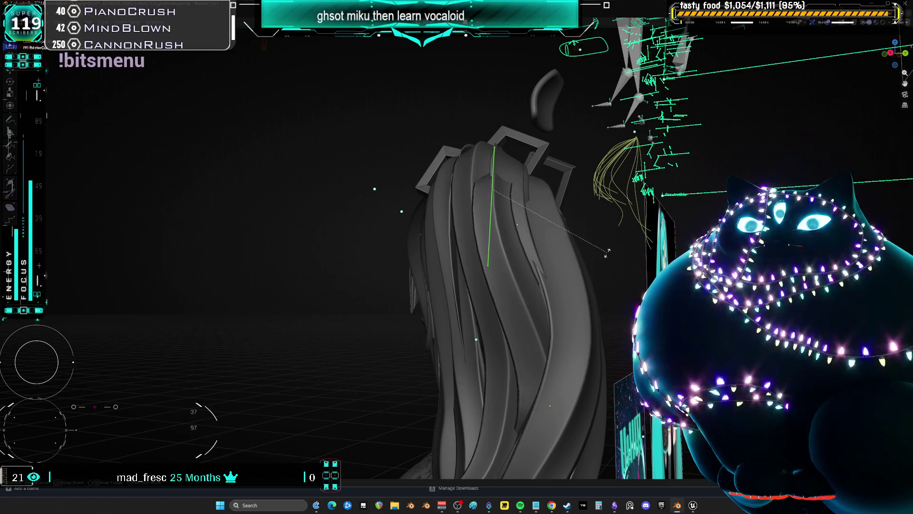
pyautogui.click(616, 263)
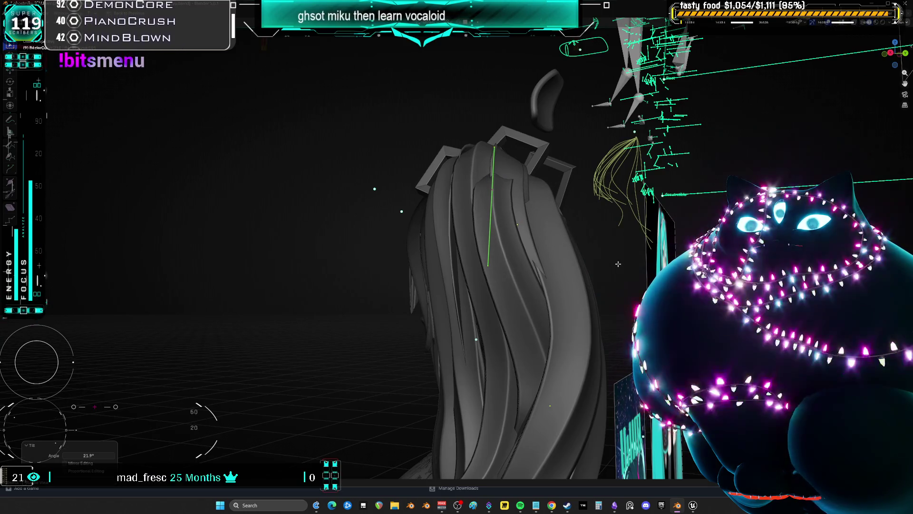
pyautogui.click(600, 248)
pyautogui.moveTo(600, 249)
pyautogui.mouseDown(button='middle')
pyautogui.moveTo(547, 255)
pyautogui.moveTo(608, 252)
pyautogui.moveTo(598, 297)
pyautogui.moveTo(609, 255)
pyautogui.mouseUp(button='middle')
pyautogui.click(559, 253)
# Rotate a ponytail strand 20°, twist it 30.5° and reposition its point
pyautogui.click(603, 274)
pyautogui.press('s')
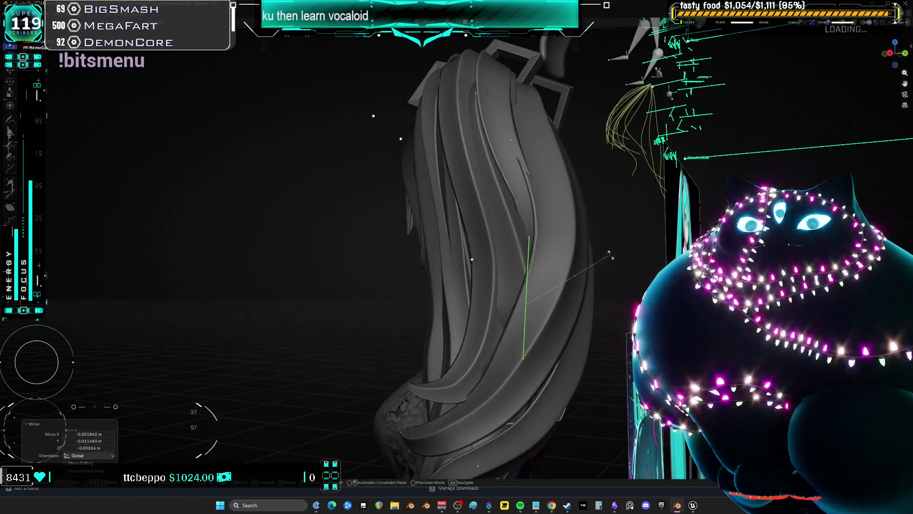
pyautogui.click(613, 283)
pyautogui.press('g')
pyautogui.click(600, 292)
pyautogui.moveTo(599, 292); pyautogui.dragTo(656, 266, button='middle')
pyautogui.click(639, 305)
pyautogui.press('g')
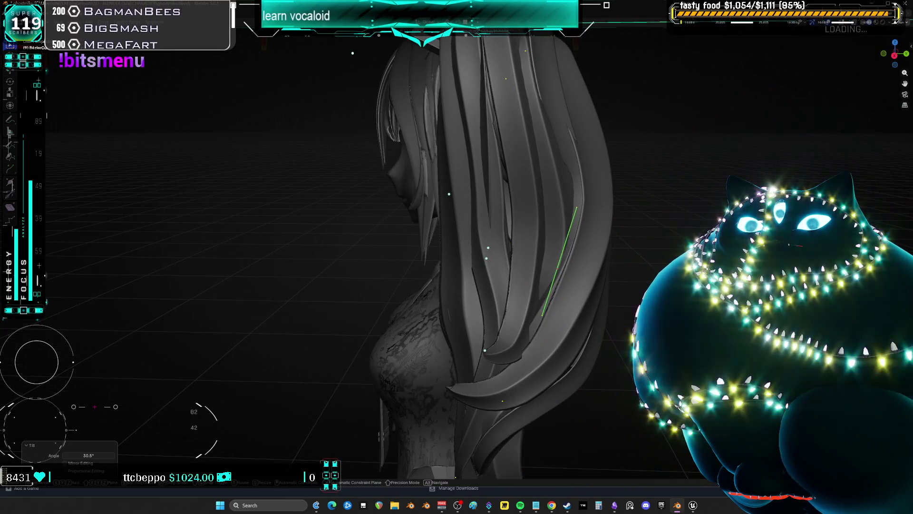
pyautogui.press('Return')
# Restore overlays, turn the hair curve 7.69° about Z, twist it 15.2° and move it
pyautogui.moveTo(556, 333)
pyautogui.mouseDown(button='middle')
pyautogui.moveTo(577, 338)
pyautogui.moveTo(546, 275)
pyautogui.moveTo(553, 312)
pyautogui.mouseUp(button='middle')
pyautogui.hotkey('shift', 'alt', 'z')
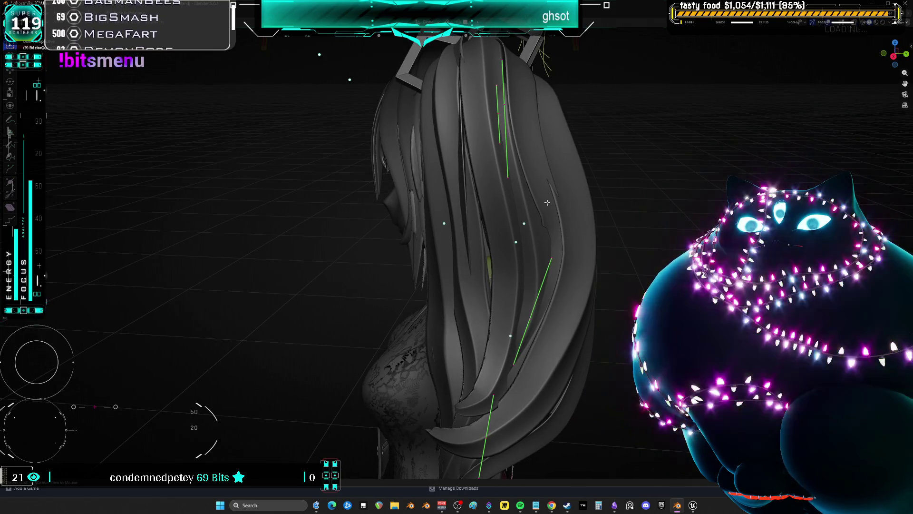
pyautogui.moveTo(560, 232); pyautogui.dragTo(559, 215, button='middle')
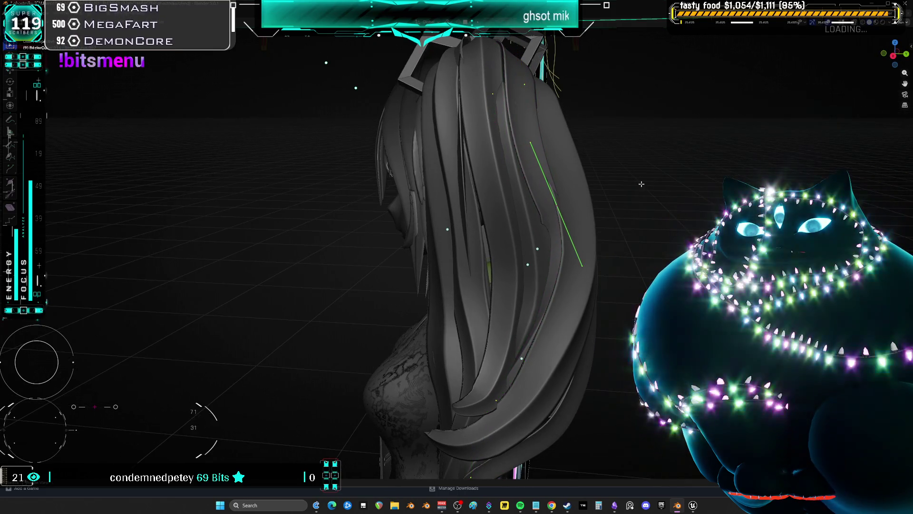
pyautogui.press('r')
pyautogui.click(632, 210)
pyautogui.press('r')
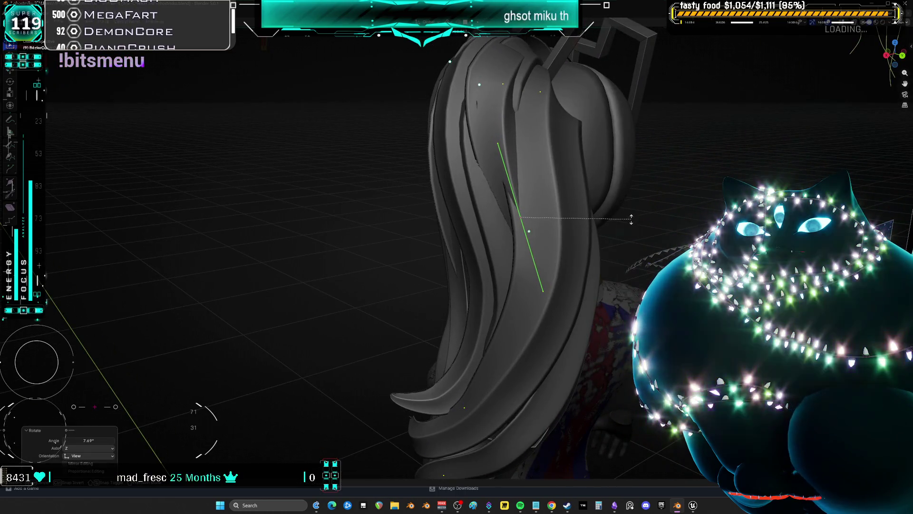
pyautogui.click(631, 219)
pyautogui.moveTo(631, 219)
pyautogui.mouseDown(button='middle')
pyautogui.moveTo(584, 220)
pyautogui.moveTo(638, 212)
pyautogui.moveTo(572, 342)
pyautogui.mouseUp(button='middle')
pyautogui.press('g')
pyautogui.click(583, 219)
# Reposition rear hair curve points and shrink a curve to 0.704
pyautogui.moveTo(546, 372); pyautogui.dragTo(508, 381, button='middle')
pyautogui.press('g')
pyautogui.click(508, 380)
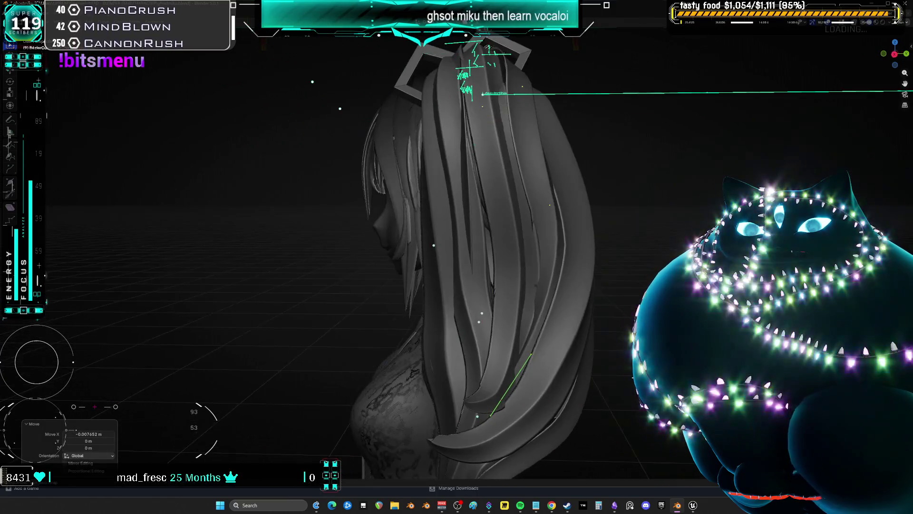
pyautogui.press('r')
pyautogui.click(645, 287)
pyautogui.moveTo(645, 287); pyautogui.dragTo(640, 274, button='middle')
pyautogui.press('g')
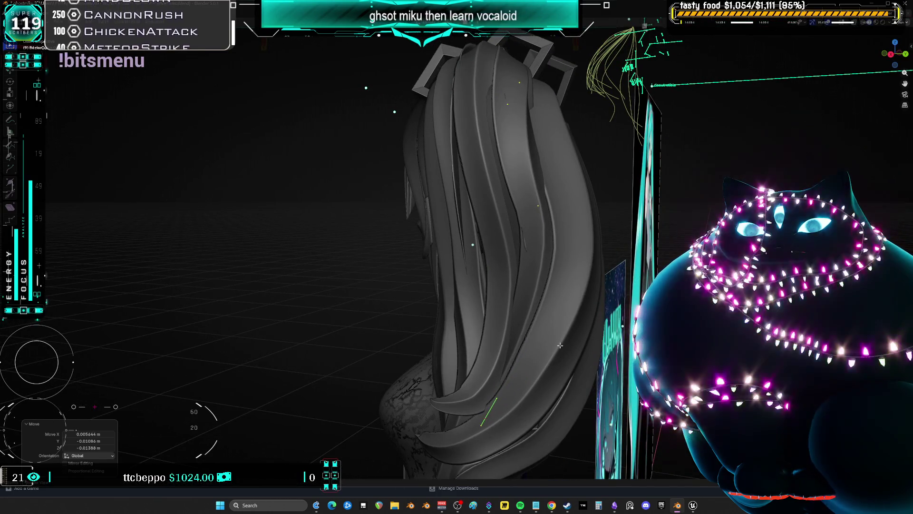
pyautogui.press('s')
pyautogui.click(651, 235)
# Enlarge the curve to 1.465, twist it -8.46° and rotate it slightly about Z
pyautogui.moveTo(652, 235); pyautogui.dragTo(674, 259, button='middle')
pyautogui.press('s')
pyautogui.click(677, 257)
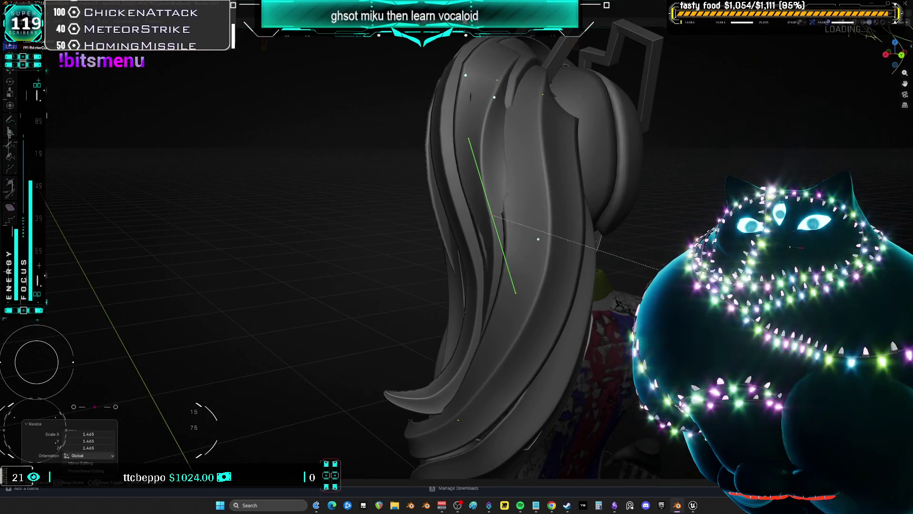
pyautogui.click(673, 231)
pyautogui.press('g')
pyautogui.press('r')
pyautogui.click(675, 223)
pyautogui.moveTo(675, 223); pyautogui.dragTo(719, 208, button='middle')
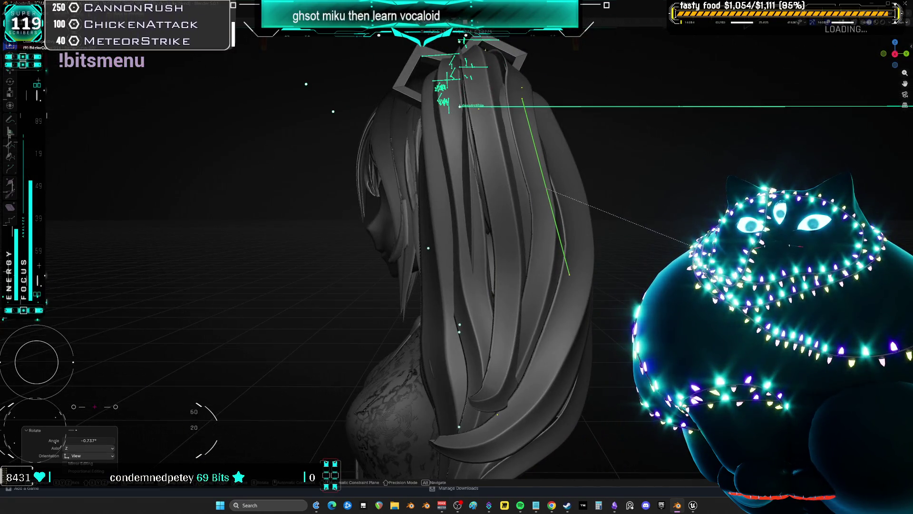
# Enlarge the curve to 1.253, lengthen the strand to 1.141 and tilt it -2.88°
pyautogui.click(690, 248)
pyautogui.moveTo(689, 247); pyautogui.dragTo(714, 238, button='middle')
pyautogui.press('g')
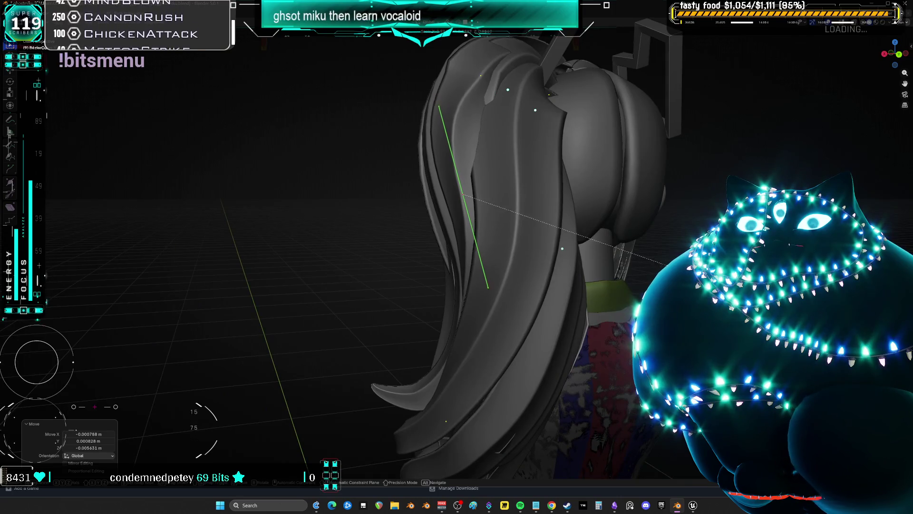
pyautogui.press('s')
pyautogui.press('Return')
pyautogui.moveTo(651, 264)
pyautogui.mouseDown(button='middle')
pyautogui.moveTo(618, 267)
pyautogui.moveTo(650, 264)
pyautogui.moveTo(705, 224)
pyautogui.moveTo(623, 289)
pyautogui.moveTo(579, 287)
pyautogui.mouseUp(button='middle')
pyautogui.click(664, 248)
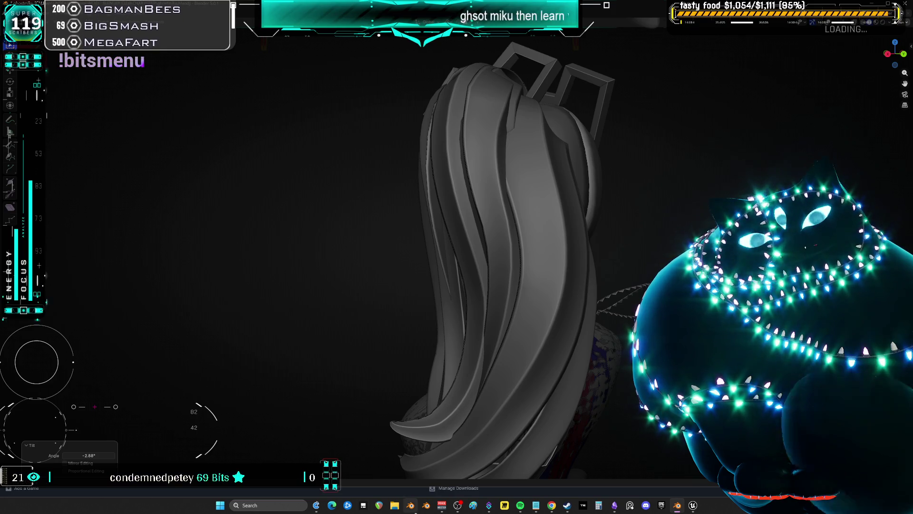
pyautogui.click(523, 507)
pyautogui.click(523, 506)
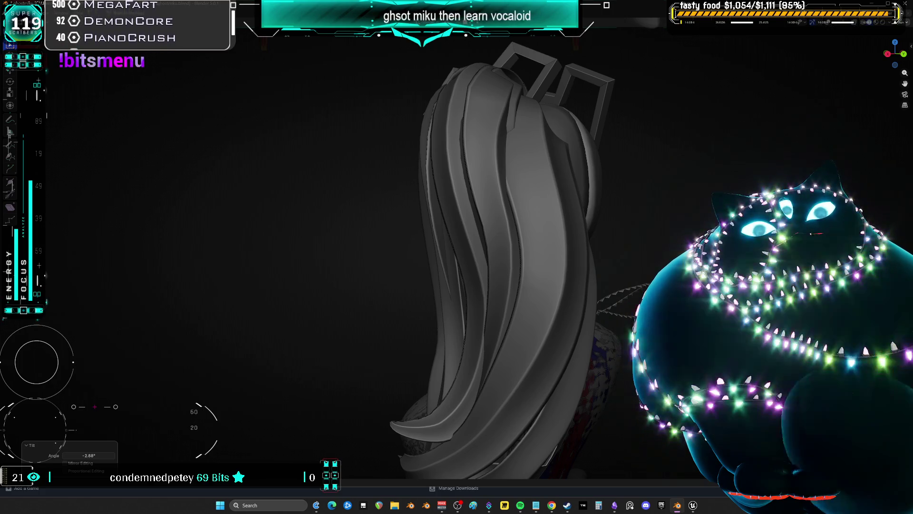
pyautogui.moveTo(567, 189)
pyautogui.mouseDown(button='middle')
pyautogui.moveTo(418, 129)
pyautogui.moveTo(543, 129)
pyautogui.moveTo(529, 243)
pyautogui.mouseUp(button='middle')
pyautogui.click(523, 281)
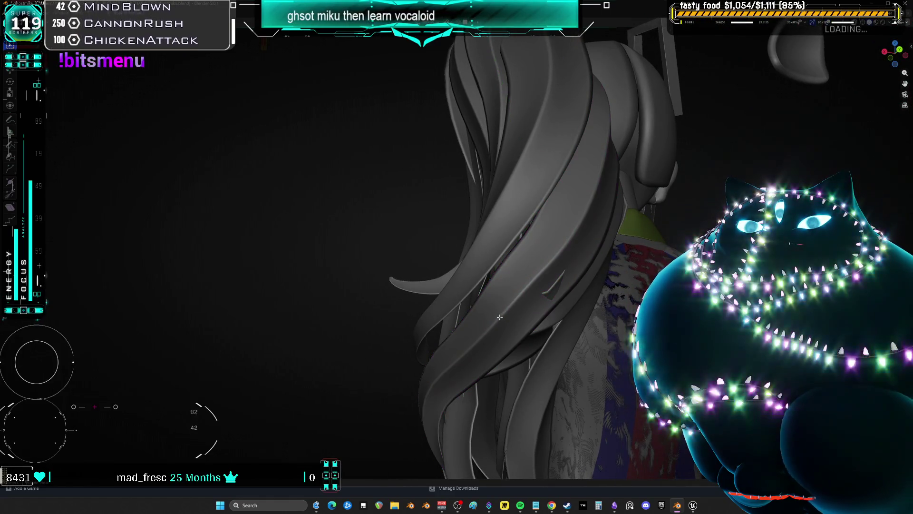
# Shrink the rear hair strand to 0.907 scale
pyautogui.press('s')
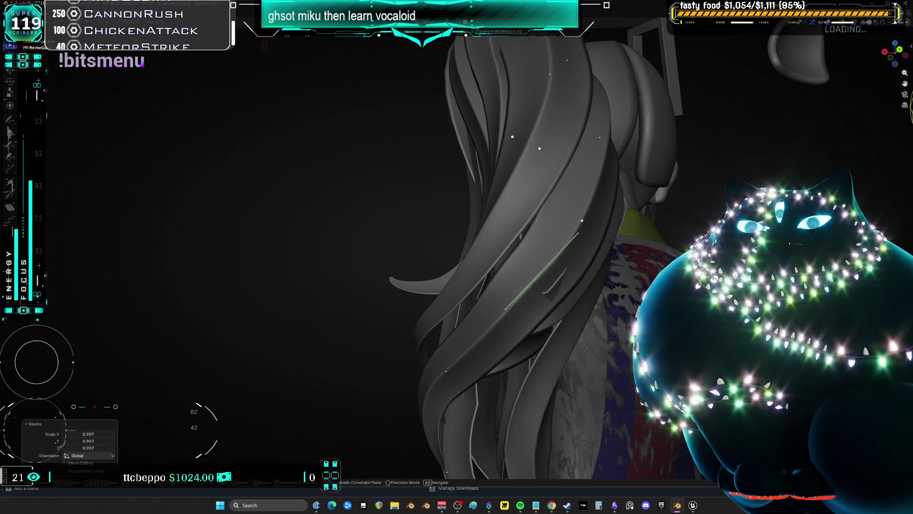
pyautogui.moveTo(590, 266); pyautogui.dragTo(599, 295, button='middle')
pyautogui.moveTo(592, 257); pyautogui.dragTo(601, 266, button='middle')
pyautogui.moveTo(595, 218)
pyautogui.mouseDown(button='middle')
pyautogui.moveTo(593, 207)
pyautogui.moveTo(615, 246)
pyautogui.moveTo(595, 328)
pyautogui.mouseUp(button='middle')
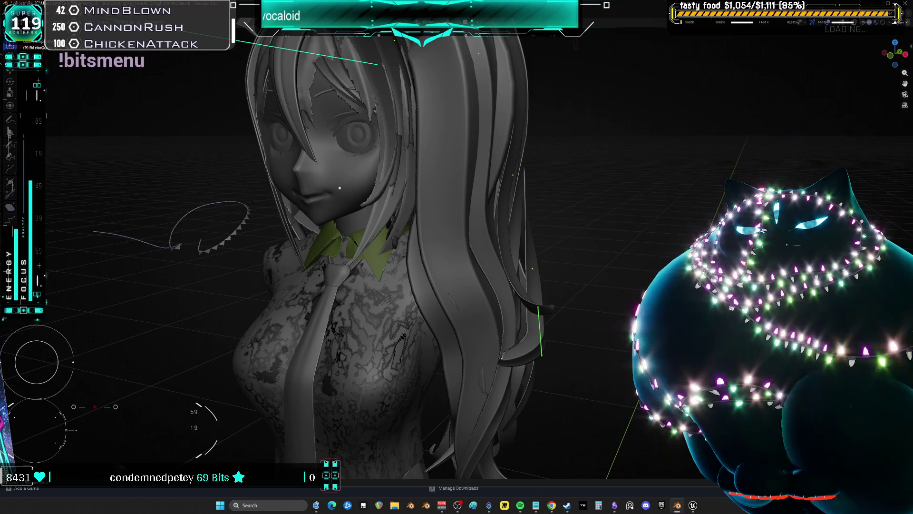
# Pull rear strand points about 0.003 m with sphere proportional editing, size 14.464
pyautogui.press('g')
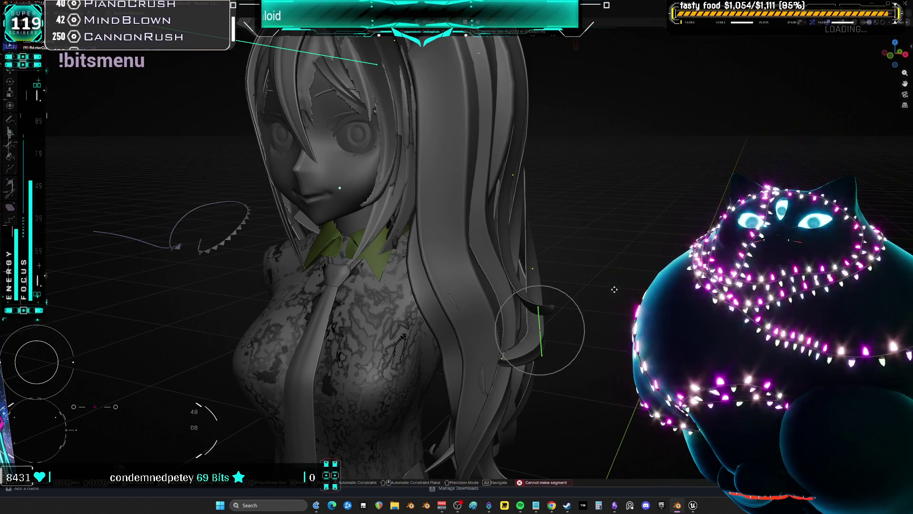
pyautogui.click(605, 287)
pyautogui.moveTo(604, 287)
pyautogui.mouseDown(button='middle')
pyautogui.moveTo(536, 271)
pyautogui.moveTo(605, 184)
pyautogui.mouseUp(button='middle')
pyautogui.press('g')
pyautogui.click(605, 184)
pyautogui.press('s')
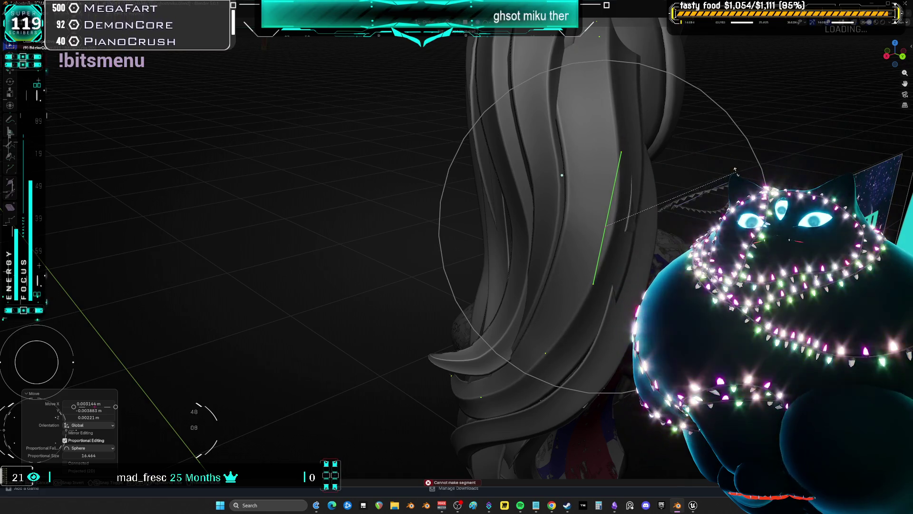
# Twist the upper hair curve by -10.4° and the lower strand's point by 55.5°
pyautogui.click(734, 168)
pyautogui.moveTo(735, 167); pyautogui.dragTo(612, 240, button='middle')
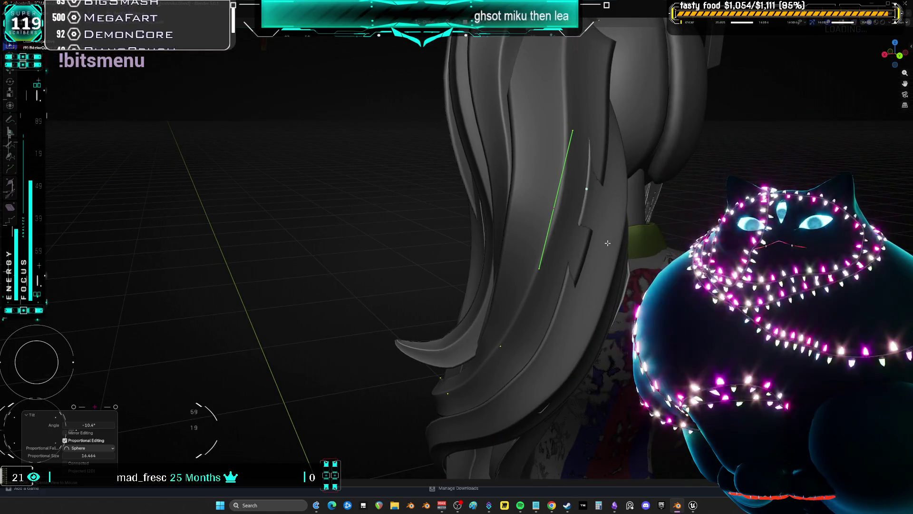
pyautogui.click(549, 387)
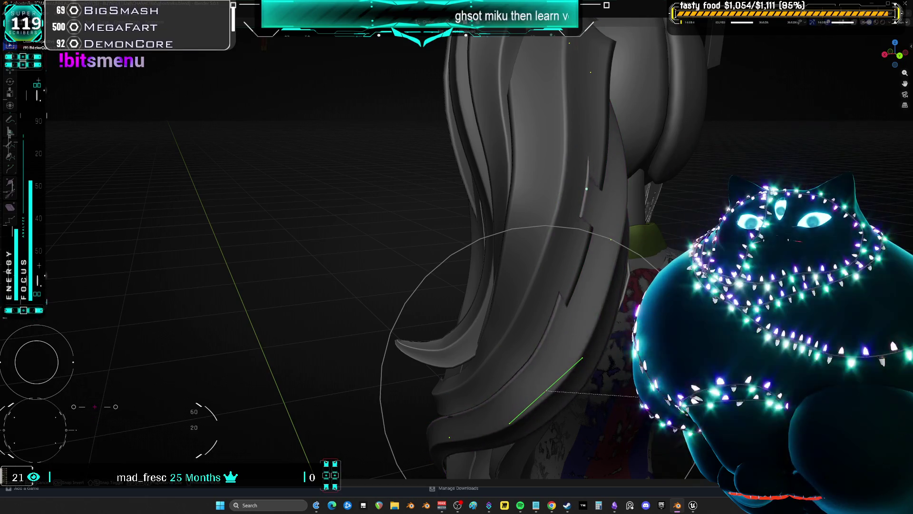
pyautogui.click(637, 400)
pyautogui.moveTo(637, 399)
pyautogui.mouseDown(button='middle')
pyautogui.moveTo(561, 314)
pyautogui.moveTo(566, 409)
pyautogui.mouseUp(button='middle')
# Reposition the selected hair curve point with two successive moves
pyautogui.press('g')
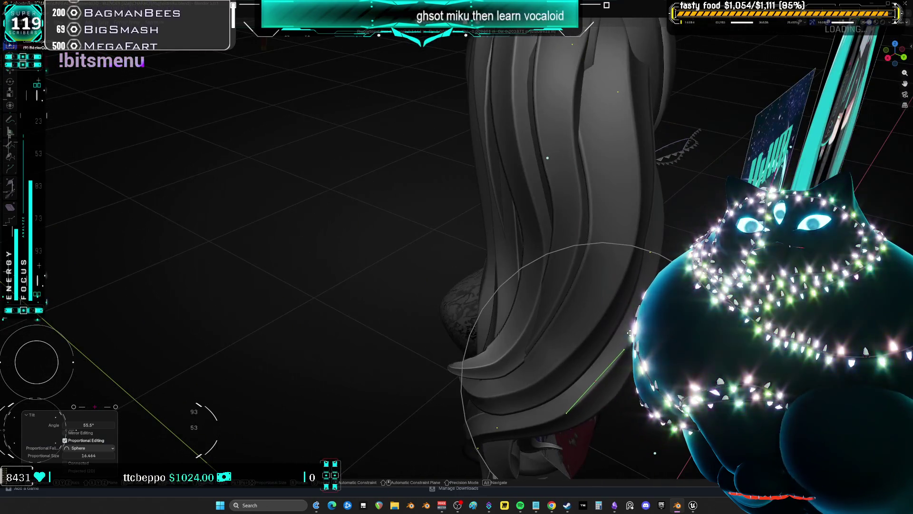
pyautogui.click(566, 409)
pyautogui.press('g')
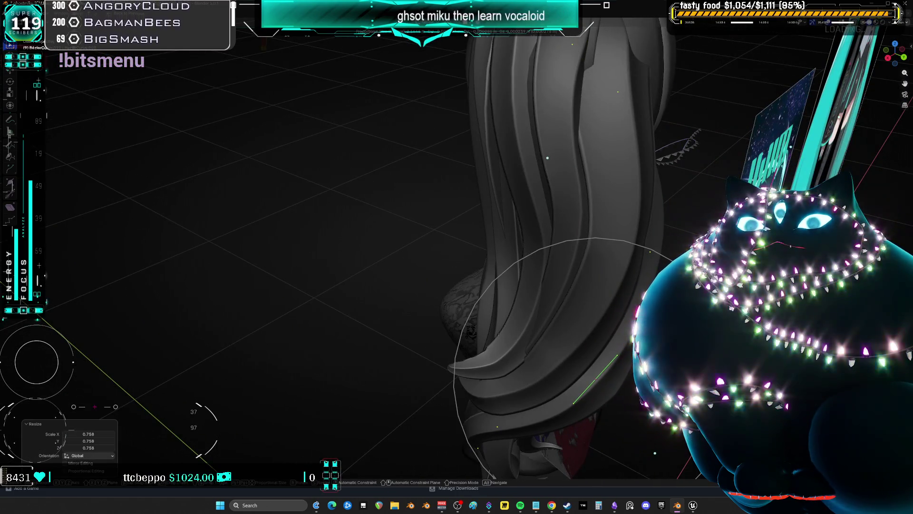
pyautogui.click(499, 397)
pyautogui.moveTo(500, 397)
pyautogui.mouseDown(button='middle')
pyautogui.moveTo(476, 362)
pyautogui.moveTo(618, 233)
pyautogui.moveTo(588, 195)
pyautogui.moveTo(456, 153)
pyautogui.mouseUp(button='middle')
# Twist the strand point, then shift it with soft proportional falloff
pyautogui.hotkey('ctrl', 't')
pyautogui.click(620, 233)
pyautogui.press('g')
pyautogui.click(620, 233)
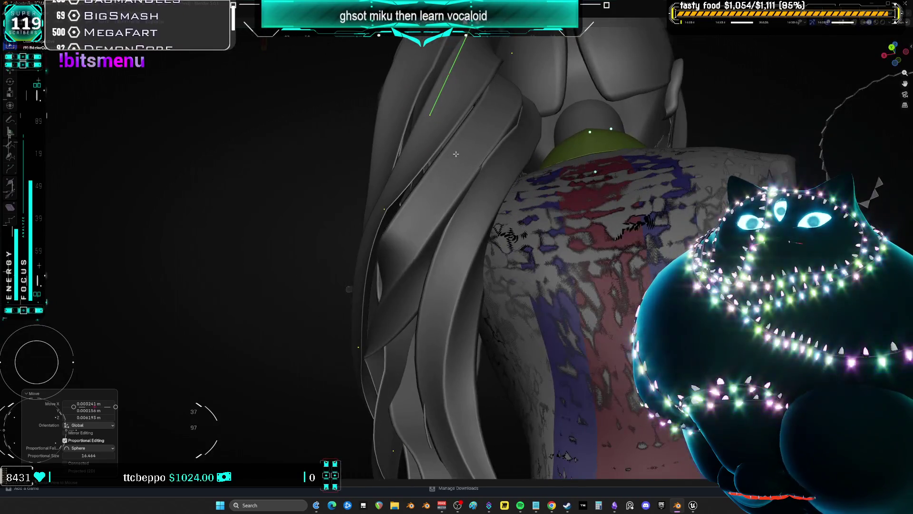
# Select a point on the lower hair strand and twist its curve 55.5°
pyautogui.click(415, 251)
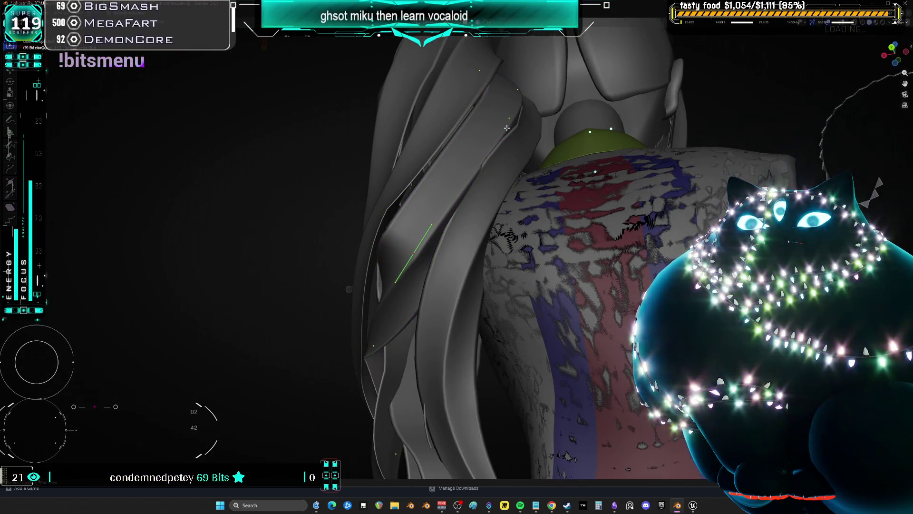
pyautogui.hotkey('ctrl', 't')
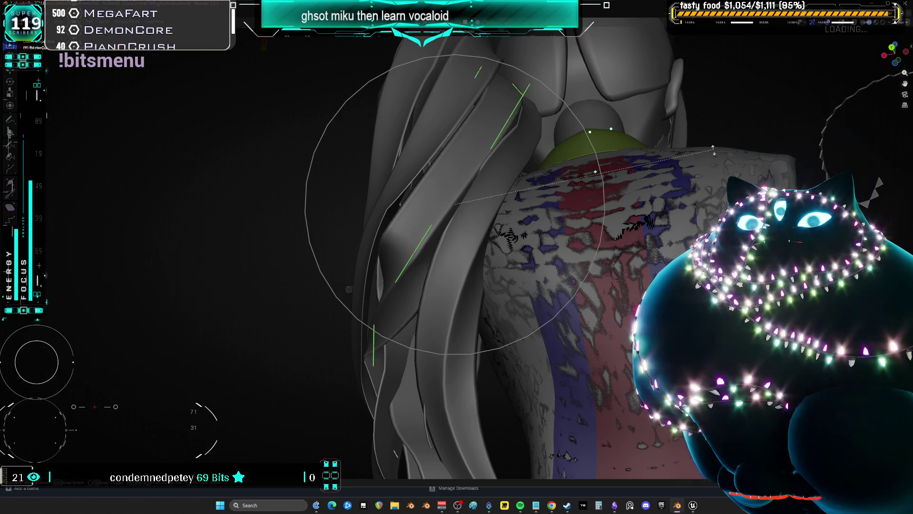
pyautogui.click(561, 295)
pyautogui.moveTo(561, 294); pyautogui.dragTo(521, 332, button='middle')
# Move the lower strand's points twice with soft falloff to a new position
pyautogui.press('g')
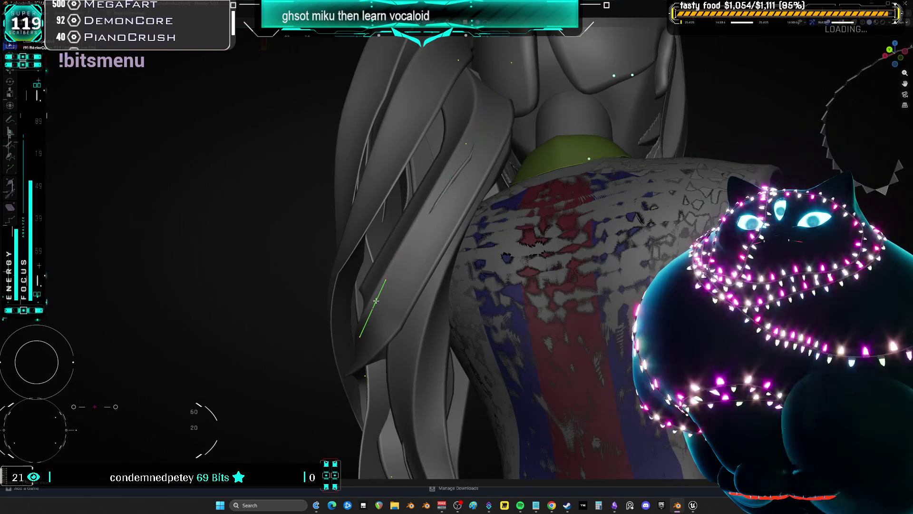
pyautogui.click(471, 152)
pyautogui.press('g')
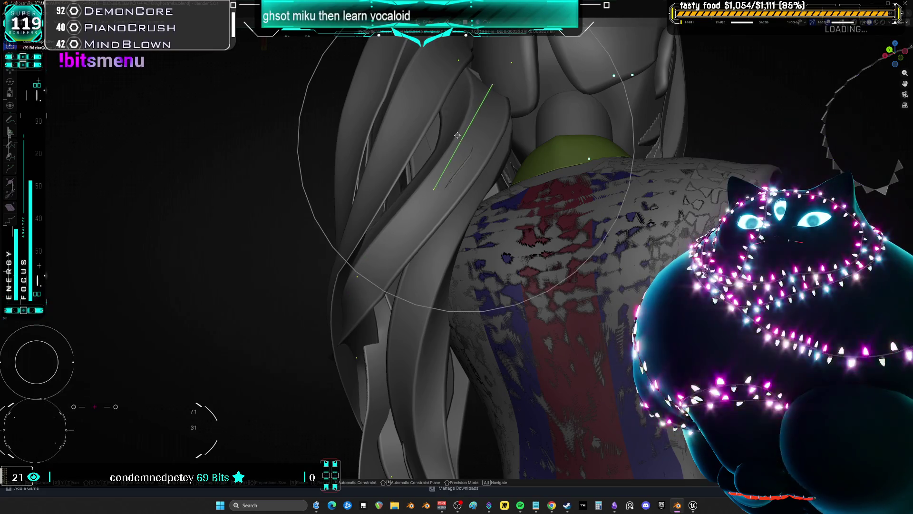
pyautogui.click(463, 157)
pyautogui.moveTo(463, 157)
pyautogui.mouseDown(button='middle')
pyautogui.moveTo(438, 167)
pyautogui.moveTo(394, 142)
pyautogui.mouseUp(button='middle')
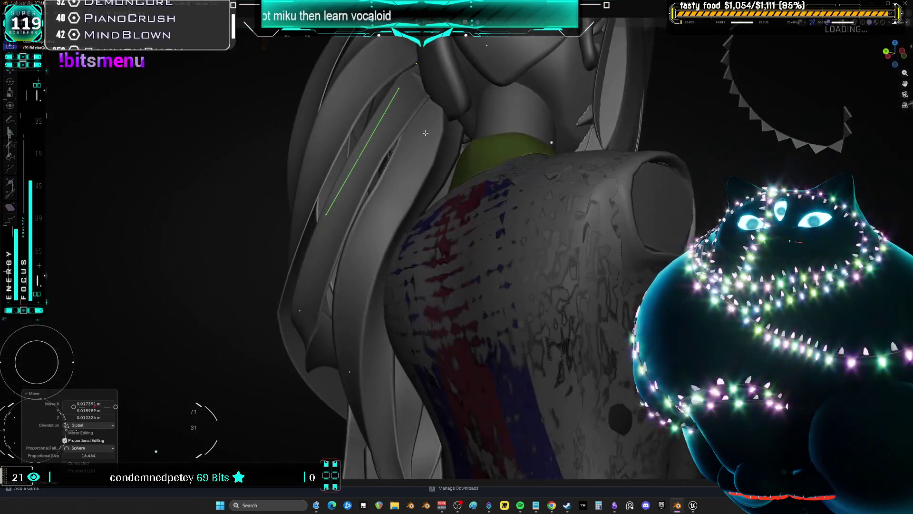
# Rescale the selected hair strand points in two passes
pyautogui.press('g')
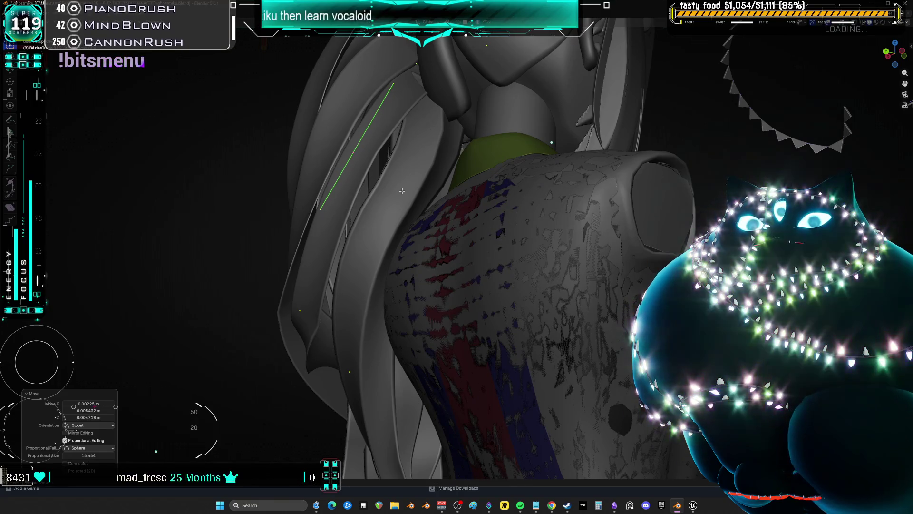
pyautogui.press('s')
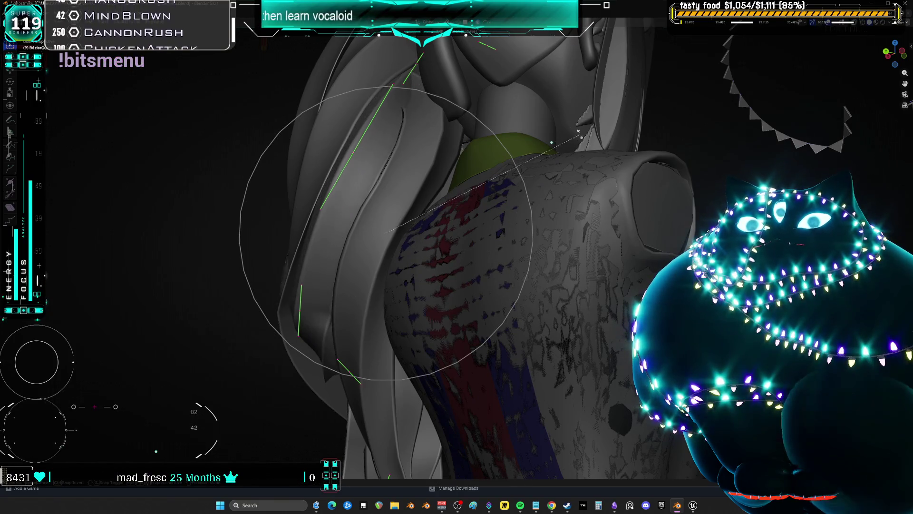
pyautogui.click(520, 113)
pyautogui.press('s')
pyautogui.moveTo(520, 113)
pyautogui.mouseDown(button='middle')
pyautogui.moveTo(564, 149)
pyautogui.moveTo(547, 165)
pyautogui.mouseUp(button='middle')
pyautogui.click(563, 149)
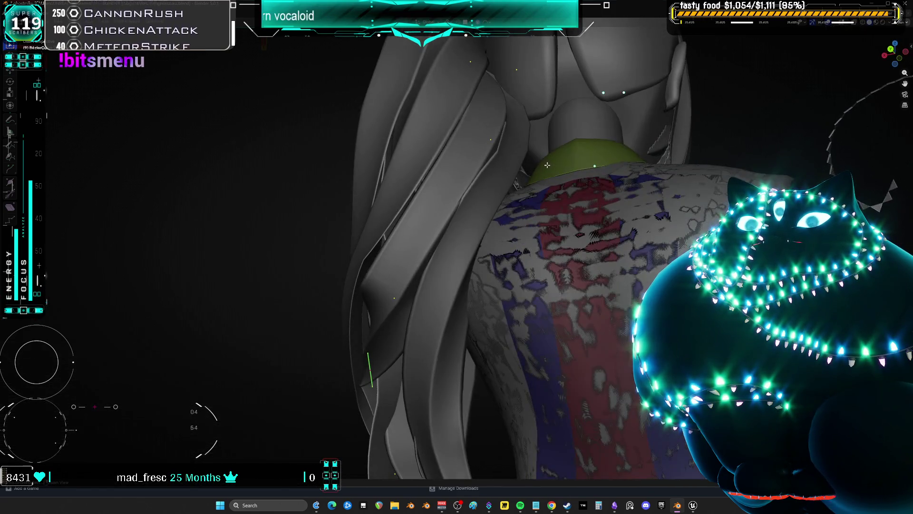
# Scale the selected hair points again, checking from behind the character
pyautogui.moveTo(447, 313); pyautogui.dragTo(381, 326, button='middle')
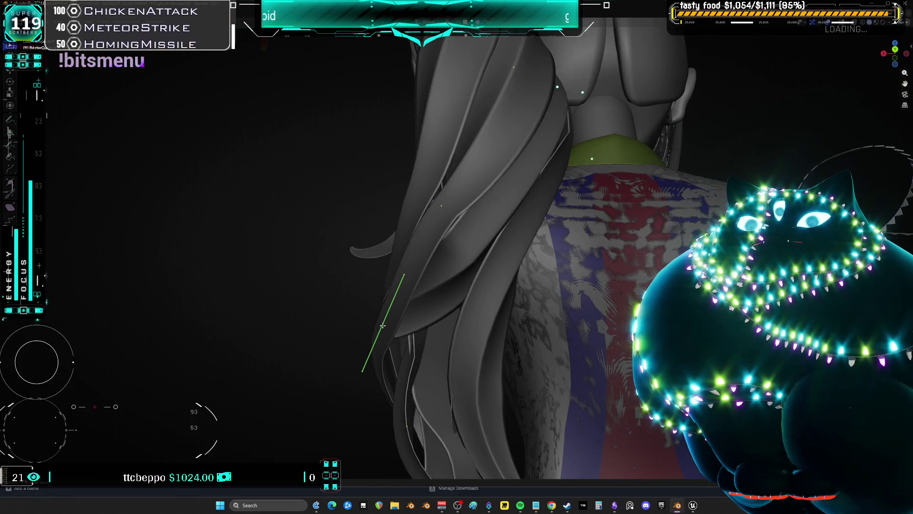
pyautogui.press('s')
pyautogui.click(618, 318)
pyautogui.moveTo(619, 318)
pyautogui.mouseDown(button='middle')
pyautogui.moveTo(494, 312)
pyautogui.moveTo(454, 270)
pyautogui.mouseUp(button='middle')
pyautogui.moveTo(454, 270); pyautogui.dragTo(388, 329)
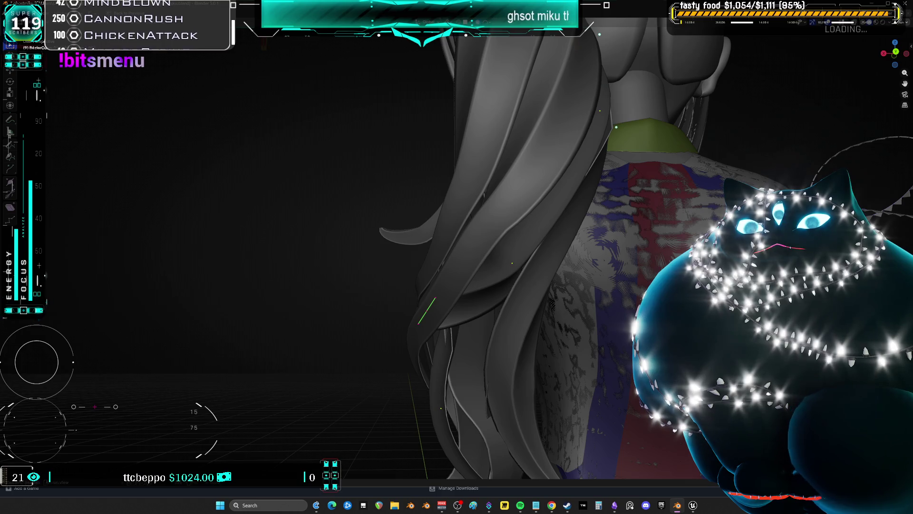
# Twist the hair curve 55.1° and scale it up to 2.566
pyautogui.hotkey('ctrl', 't')
pyautogui.click(571, 399)
pyautogui.moveTo(570, 399); pyautogui.dragTo(637, 414, button='middle')
pyautogui.press('s')
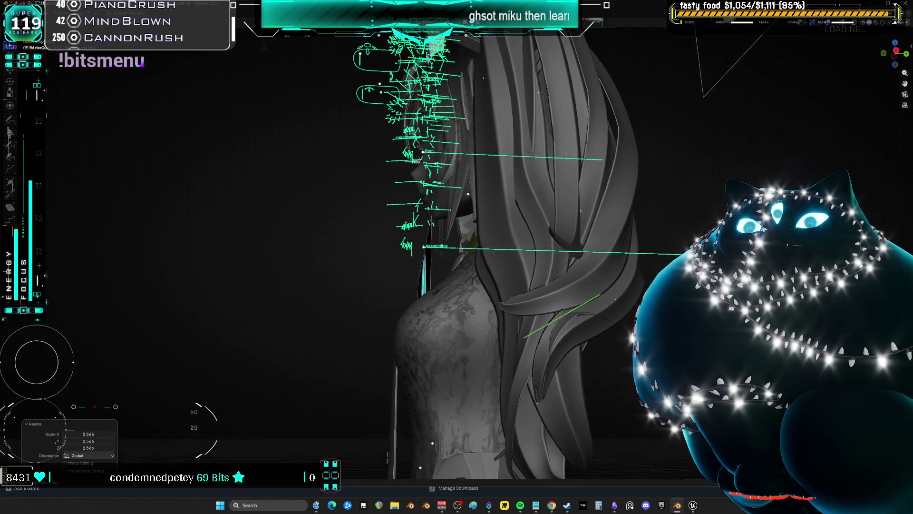
pyautogui.moveTo(542, 328); pyautogui.dragTo(552, 333, button='middle')
pyautogui.moveTo(622, 188); pyautogui.dragTo(494, 238, button='middle')
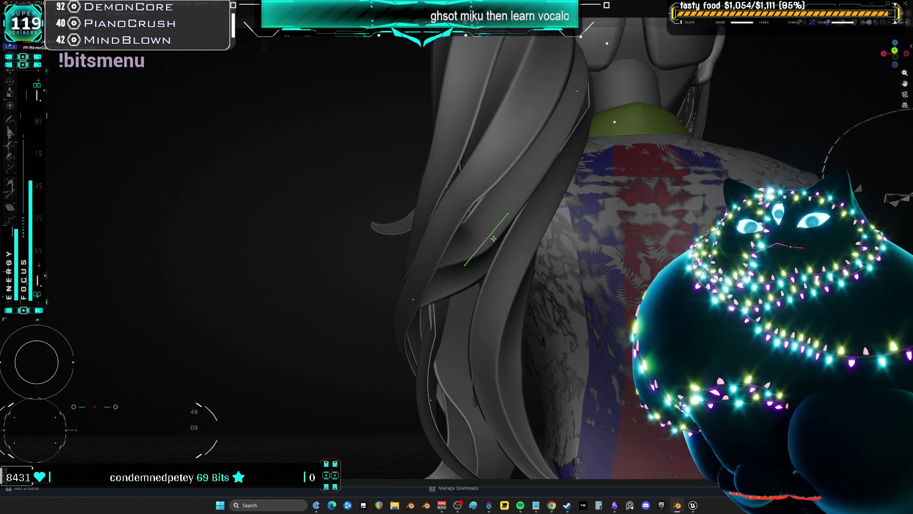
# Enlarge the strand segment to about 1.962 and begin moving its points
pyautogui.press('s')
pyautogui.moveTo(522, 235)
pyautogui.keyDown('alt'); pyautogui.mouseDown(button='middle')
pyautogui.moveTo(604, 186)
pyautogui.moveTo(569, 223)
pyautogui.moveTo(508, 253)
pyautogui.mouseUp(button='middle'); pyautogui.keyUp('alt')
pyautogui.click(575, 196)
pyautogui.press('g')
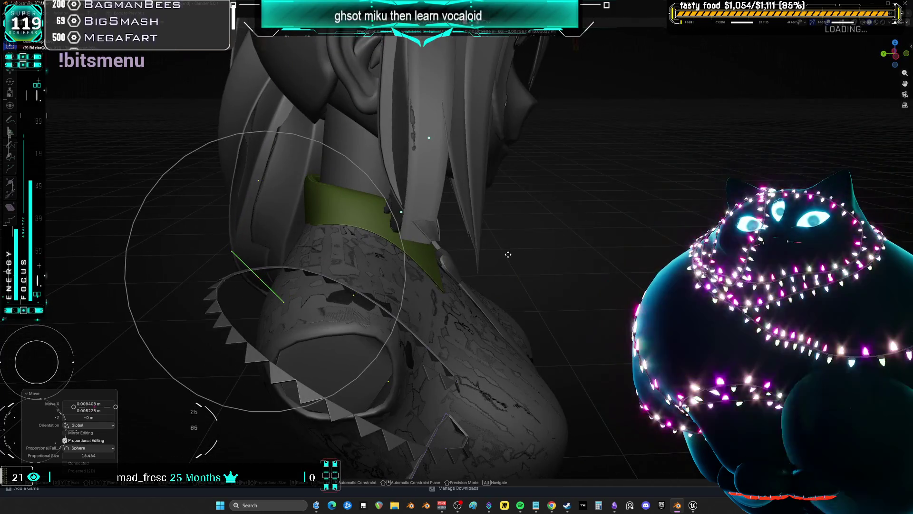
# Scale the strand points down to 0.727 and reposition them with two moves
pyautogui.press('s')
pyautogui.click(490, 188)
pyautogui.press('g')
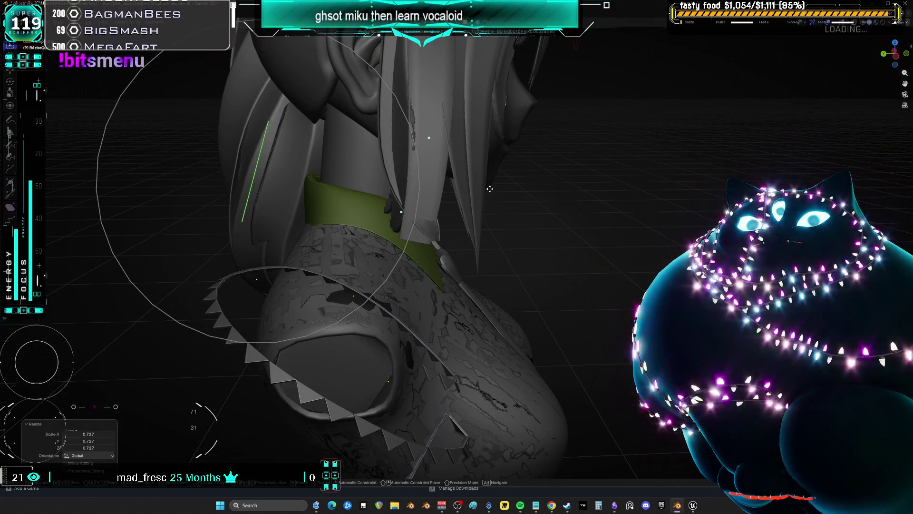
pyautogui.click(490, 188)
pyautogui.press('g')
pyautogui.keyDown('alt'); pyautogui.moveTo(490, 188); pyautogui.dragTo(574, 177, button='middle'); pyautogui.keyUp('alt')
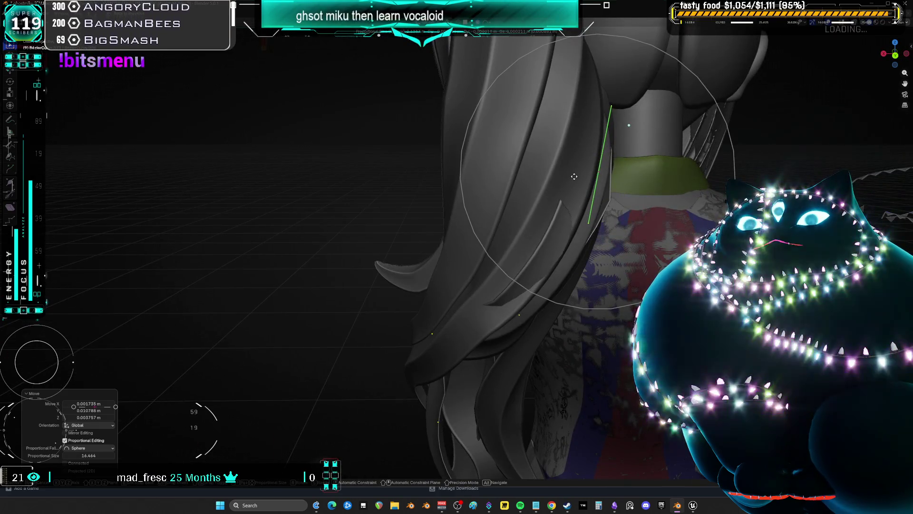
pyautogui.click(555, 238)
# Twist the strand curve 26.4° and shift the hair points with soft falloff
pyautogui.hotkey('ctrl', 't')
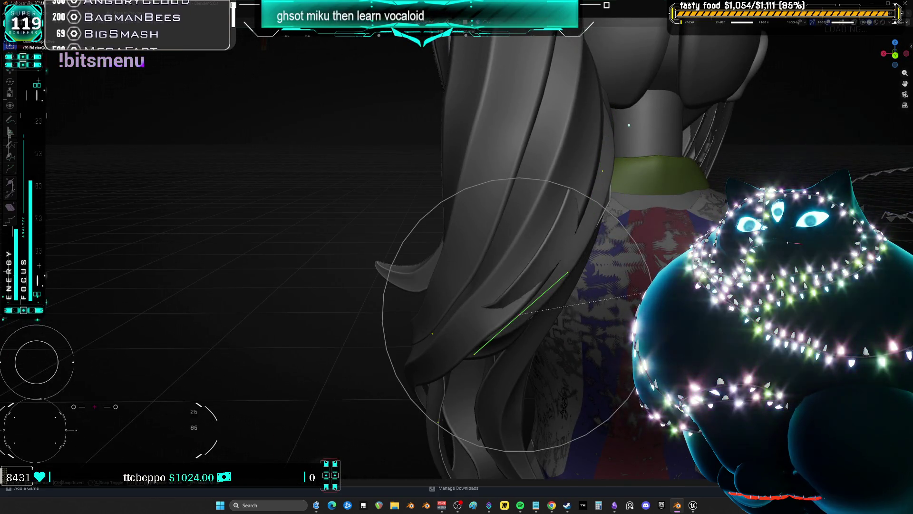
pyautogui.click(570, 323)
pyautogui.moveTo(571, 324)
pyautogui.mouseDown(button='middle')
pyautogui.moveTo(618, 336)
pyautogui.moveTo(450, 159)
pyautogui.moveTo(607, 214)
pyautogui.moveTo(542, 209)
pyautogui.moveTo(523, 180)
pyautogui.moveTo(517, 141)
pyautogui.moveTo(547, 98)
pyautogui.mouseUp(button='middle')
pyautogui.press('g')
pyautogui.click(607, 214)
# Rotate the hair points with soft falloff, then freely rotate them further
pyautogui.press('r')
pyautogui.click(542, 208)
pyautogui.press('r')
pyautogui.press('r')
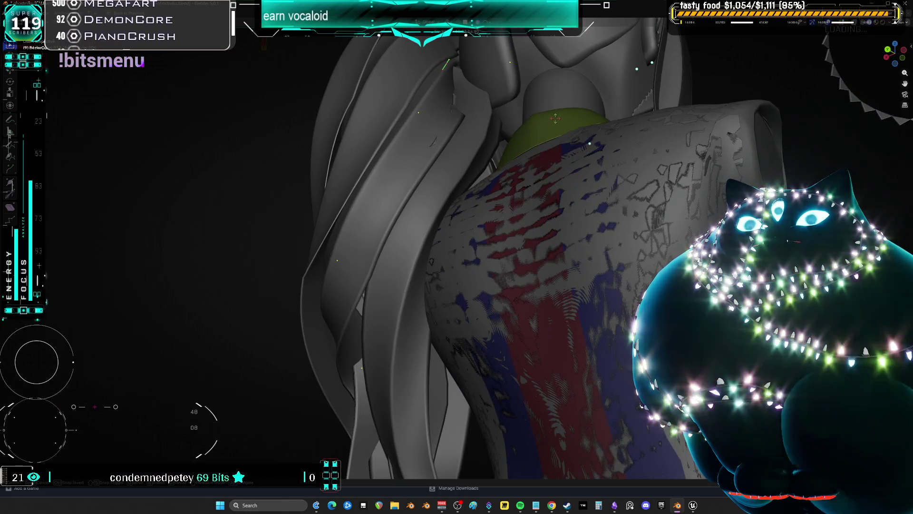
pyautogui.click(459, 257)
pyautogui.moveTo(459, 257)
pyautogui.mouseDown(button='middle')
pyautogui.moveTo(482, 214)
pyautogui.moveTo(412, 179)
pyautogui.moveTo(476, 157)
pyautogui.moveTo(665, 161)
pyautogui.moveTo(675, 171)
pyautogui.moveTo(643, 176)
pyautogui.moveTo(633, 191)
pyautogui.moveTo(659, 275)
pyautogui.moveTo(683, 205)
pyautogui.mouseUp(button='middle')
pyautogui.click(487, 210)
# Move the strand points twice and scale them slightly down to 0.983
pyautogui.press('g')
pyautogui.click(476, 157)
pyautogui.press('g')
pyautogui.click(706, 166)
pyautogui.press('s')
pyautogui.click(643, 177)
# Move the strand points twice more and scale them up to 1.583
pyautogui.press('g')
pyautogui.click(633, 191)
pyautogui.press('g')
pyautogui.click(659, 275)
pyautogui.press('s')
pyautogui.click(683, 205)
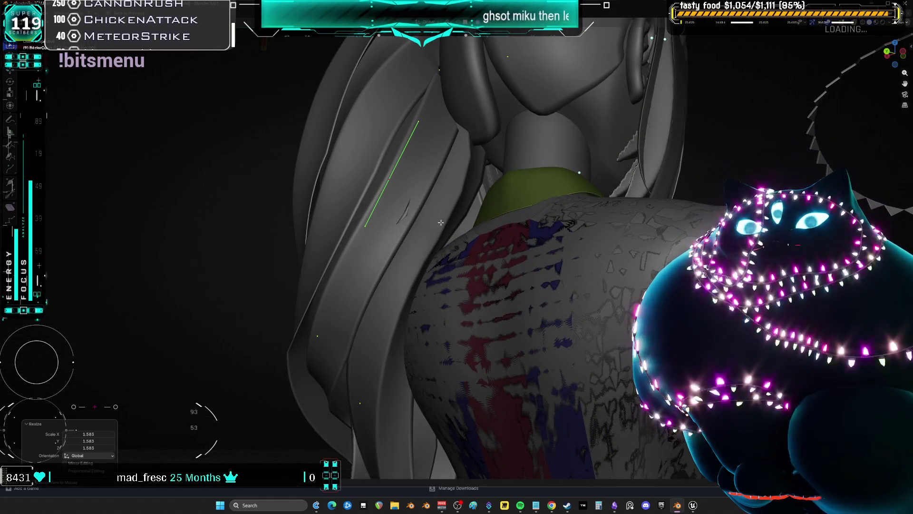
# Scale the strand segment to 0.751 and nudge the point about 0.003 m over the jacket
pyautogui.press('s')
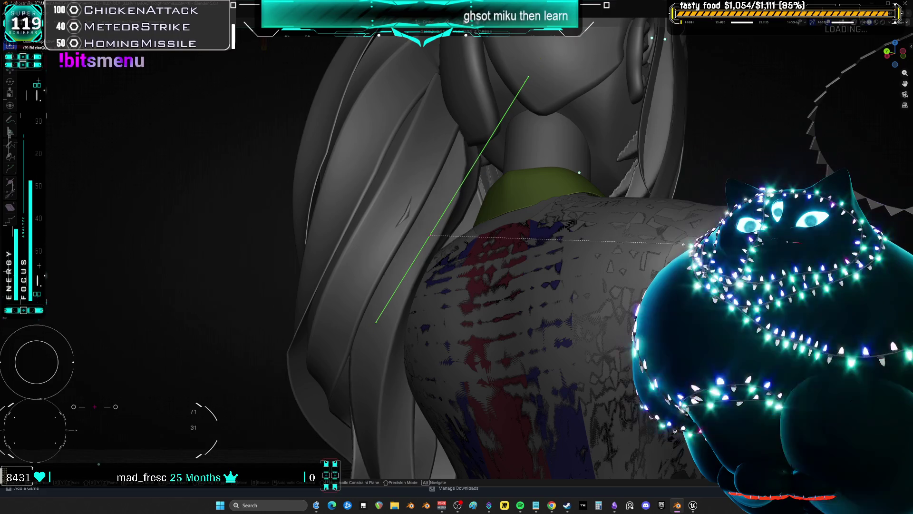
pyautogui.click(693, 242)
pyautogui.moveTo(693, 241); pyautogui.dragTo(635, 208, button='middle')
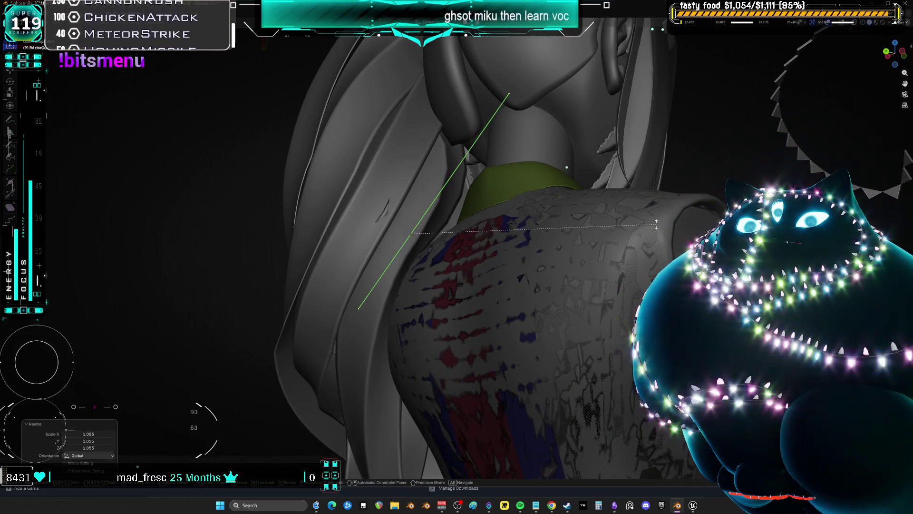
pyautogui.click(653, 214)
pyautogui.press('s')
pyautogui.click(634, 266)
pyautogui.moveTo(634, 267)
pyautogui.mouseDown(button='middle')
pyautogui.moveTo(633, 186)
pyautogui.moveTo(474, 324)
pyautogui.moveTo(535, 318)
pyautogui.moveTo(468, 309)
pyautogui.moveTo(575, 311)
pyautogui.moveTo(551, 304)
pyautogui.moveTo(516, 269)
pyautogui.mouseUp(button='middle')
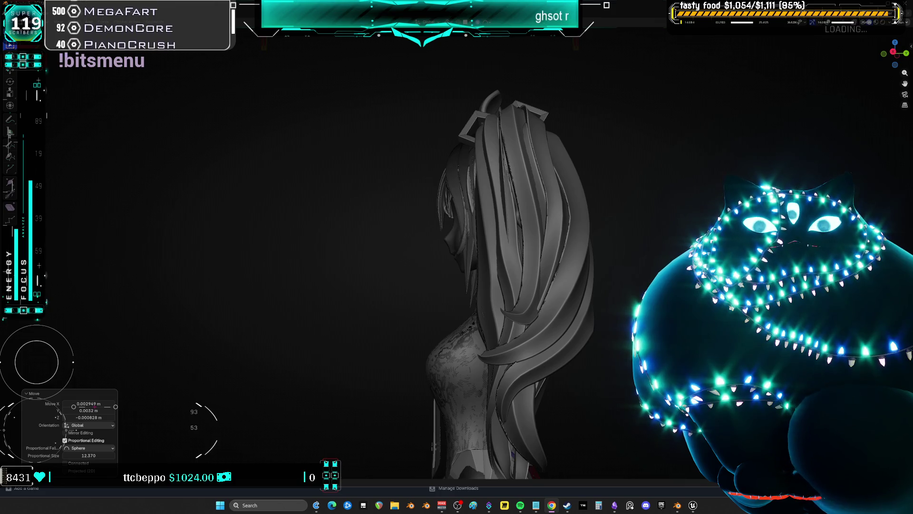
# Frame the whole character from behind, then switch from curve Edit Mode into Sculpt Mode via Ctrl+Tab
pyautogui.moveTo(581, 312)
pyautogui.mouseDown(button='middle')
pyautogui.moveTo(495, 264)
pyautogui.moveTo(489, 223)
pyautogui.mouseUp(button='middle')
pyautogui.scroll(3, 487, 216)
pyautogui.moveTo(293, 262)
pyautogui.mouseDown(button='middle')
pyautogui.moveTo(398, 261)
pyautogui.moveTo(534, 295)
pyautogui.moveTo(563, 144)
pyautogui.mouseUp(button='middle')
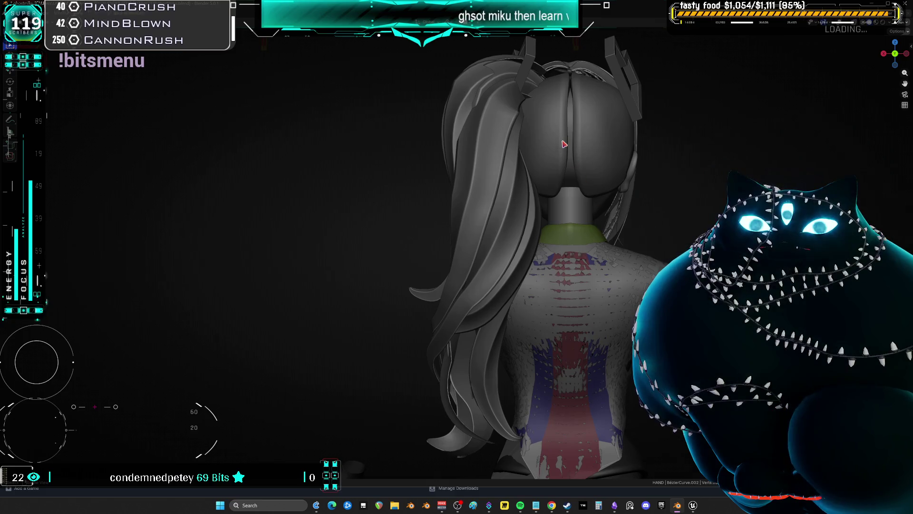
pyautogui.hotkey('ctrl', 'Tab')
pyautogui.click(561, 165)
# Zoom in over the head and shrink the sculpt brush radius
pyautogui.scroll(2, 560, 166)
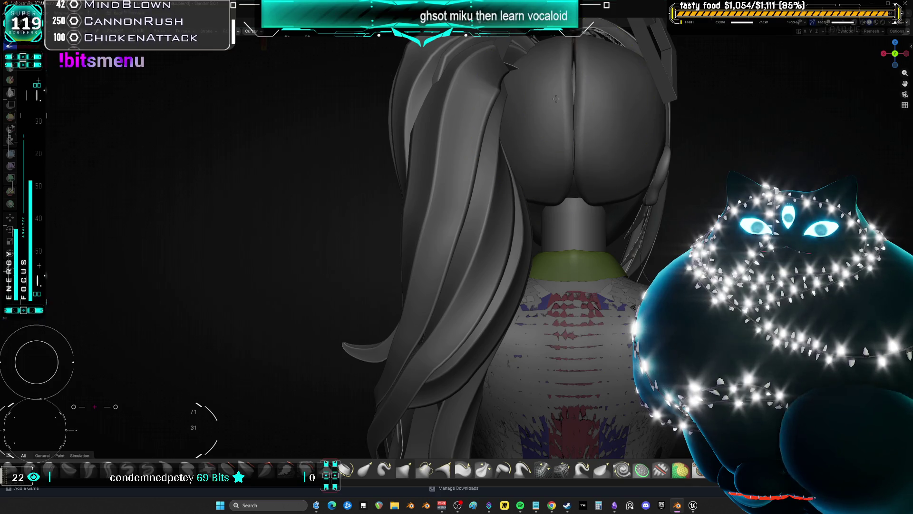
pyautogui.moveTo(558, 89); pyautogui.dragTo(562, 158, button='middle')
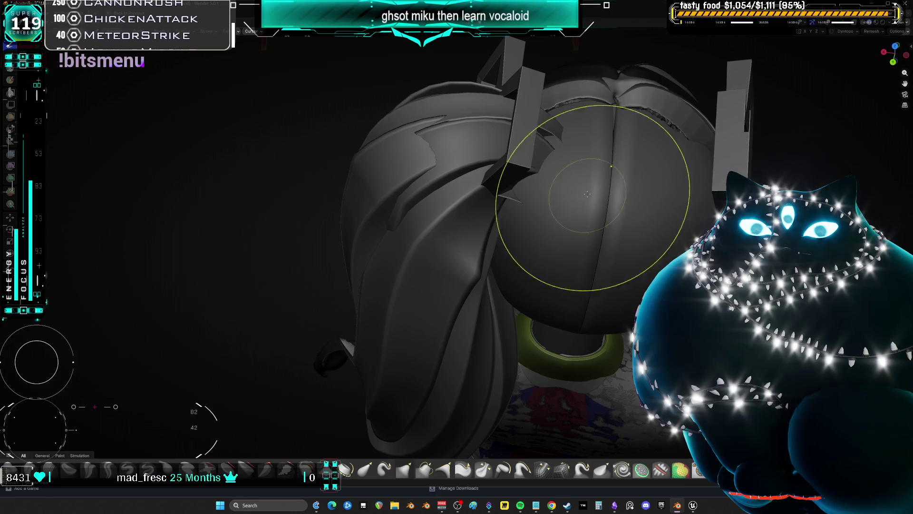
pyautogui.moveTo(599, 155)
pyautogui.mouseDown(button='middle')
pyautogui.moveTo(598, 215)
pyautogui.moveTo(587, 230)
pyautogui.moveTo(563, 188)
pyautogui.mouseUp(button='middle')
pyautogui.press('f')
pyautogui.click(540, 185)
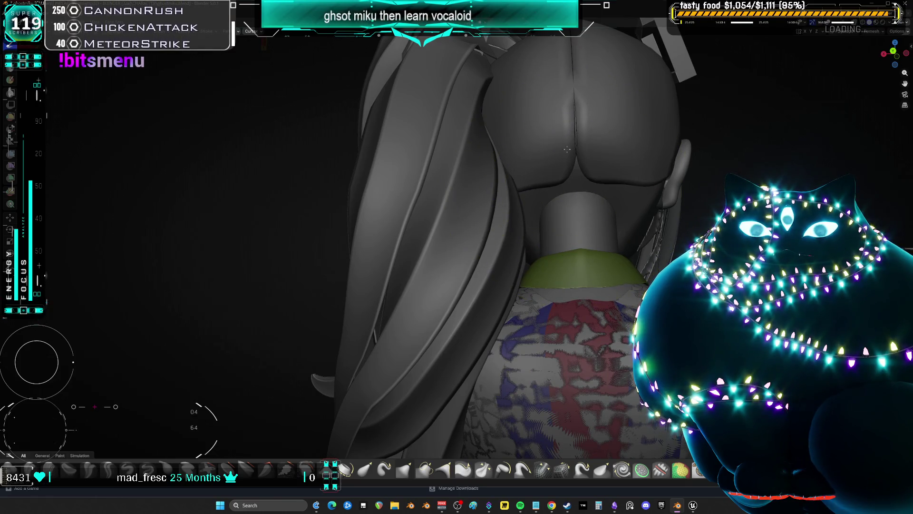
# Orbit around the back of the head, neck and collar to the ponytail strands
pyautogui.moveTo(627, 130)
pyautogui.mouseDown(button='middle')
pyautogui.moveTo(567, 241)
pyautogui.moveTo(547, 242)
pyautogui.moveTo(526, 214)
pyautogui.moveTo(527, 184)
pyautogui.moveTo(589, 183)
pyautogui.moveTo(614, 212)
pyautogui.mouseUp(button='middle')
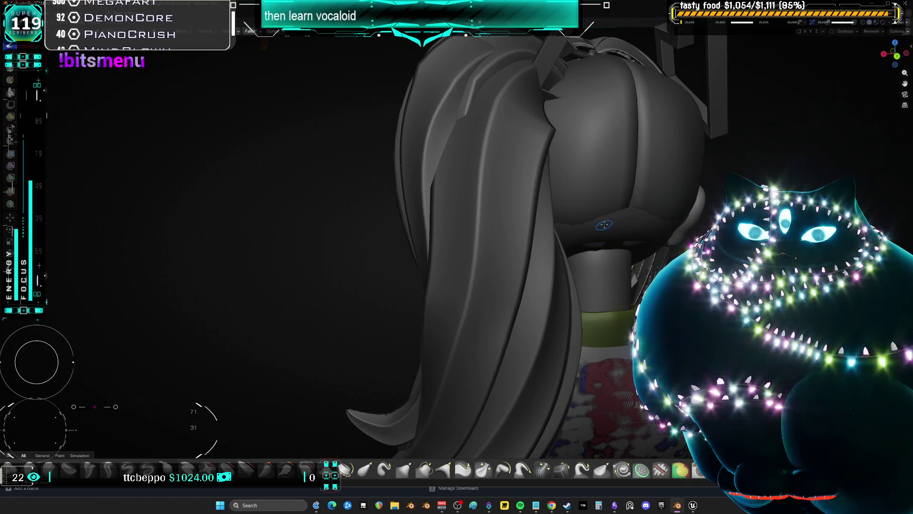
pyautogui.moveTo(616, 229)
pyautogui.mouseDown(button='middle')
pyautogui.moveTo(612, 190)
pyautogui.moveTo(596, 171)
pyautogui.moveTo(499, 241)
pyautogui.moveTo(497, 225)
pyautogui.mouseUp(button='middle')
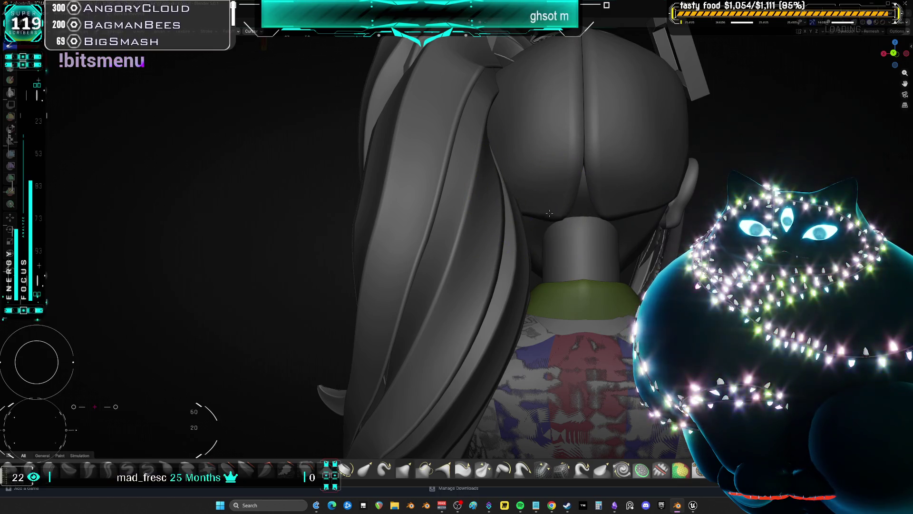
pyautogui.moveTo(566, 205)
pyautogui.mouseDown(button='middle')
pyautogui.moveTo(540, 241)
pyautogui.moveTo(566, 197)
pyautogui.moveTo(524, 248)
pyautogui.moveTo(489, 228)
pyautogui.mouseUp(button='middle')
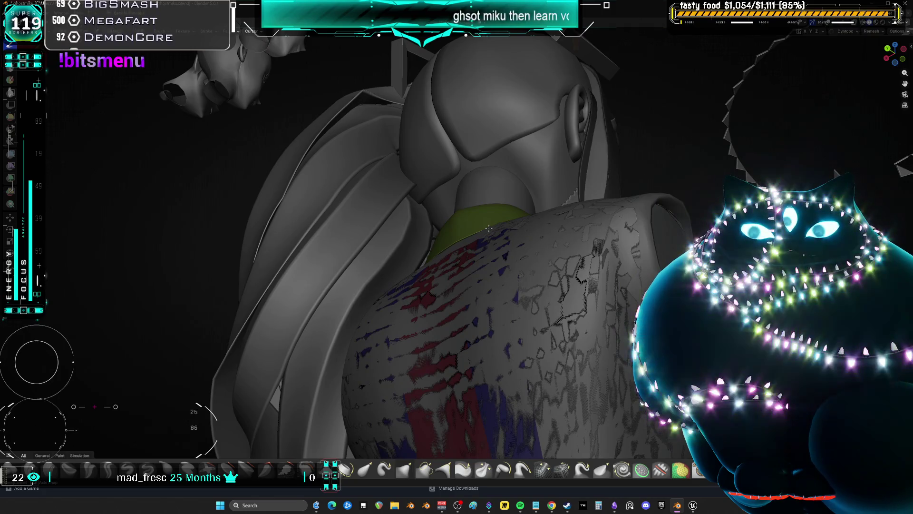
pyautogui.moveTo(488, 229)
pyautogui.mouseDown(button='middle')
pyautogui.moveTo(583, 249)
pyautogui.moveTo(584, 299)
pyautogui.mouseUp(button='middle')
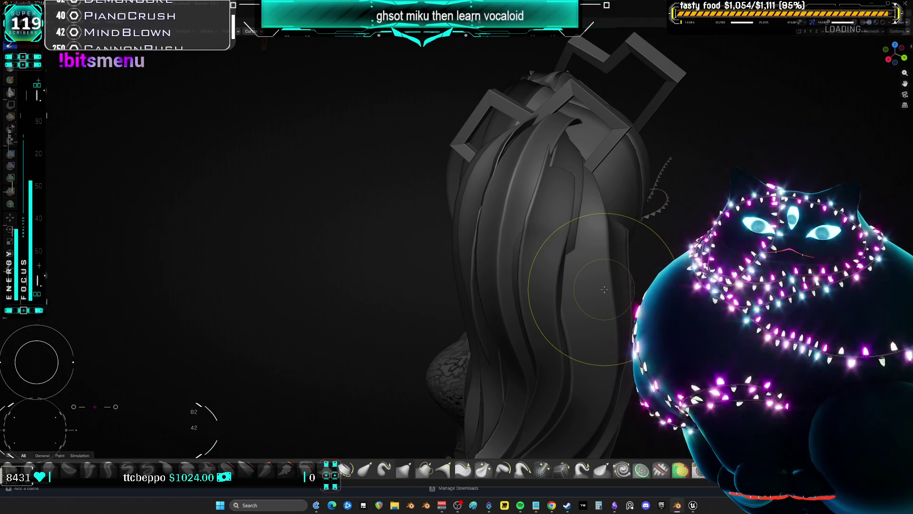
# Return to Object Mode, select a hair strand curve, and twist it -16.2° while nudging its points
pyautogui.click(550, 233)
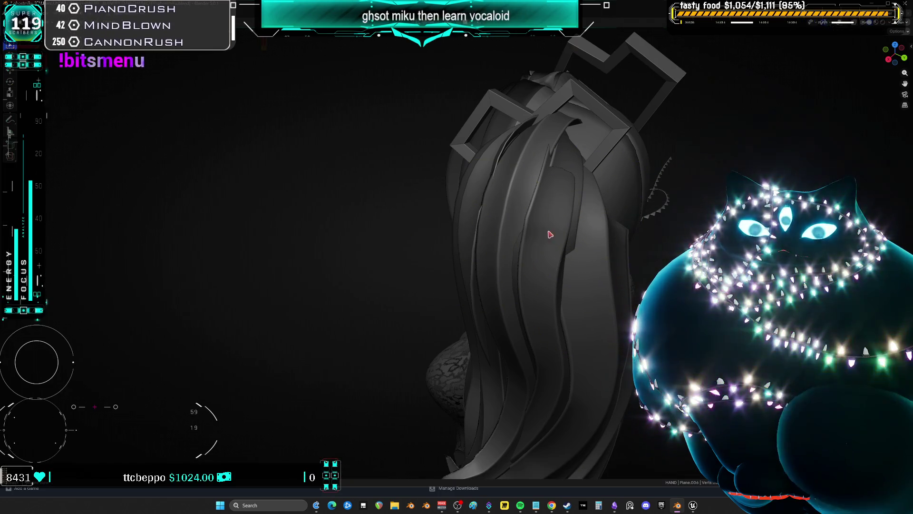
pyautogui.click(567, 207)
pyautogui.moveTo(568, 208); pyautogui.dragTo(540, 177, button='middle')
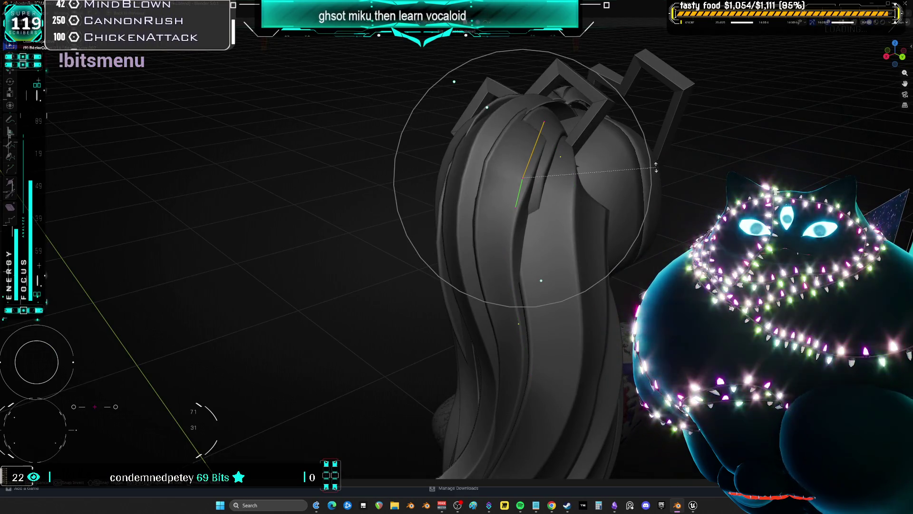
pyautogui.click(639, 233)
pyautogui.press('g')
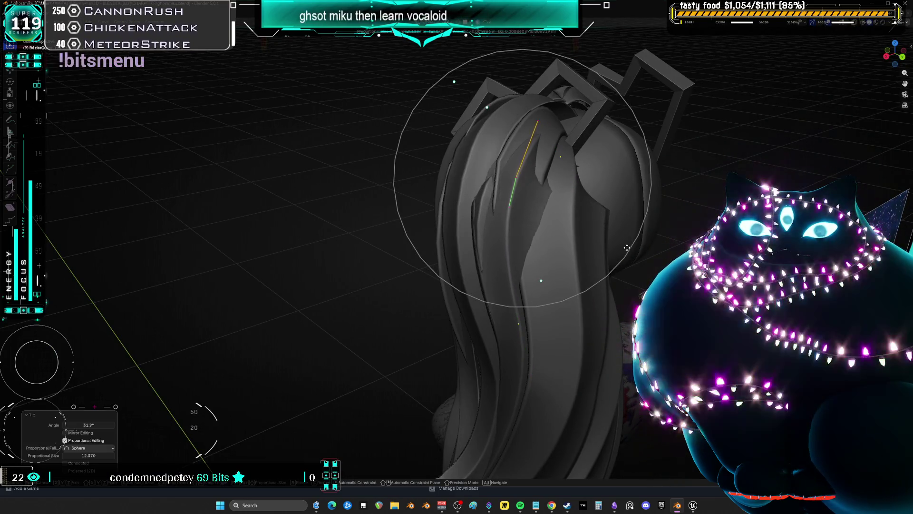
pyautogui.click(622, 238)
pyautogui.moveTo(621, 238); pyautogui.dragTo(657, 226, button='middle')
pyautogui.press('s')
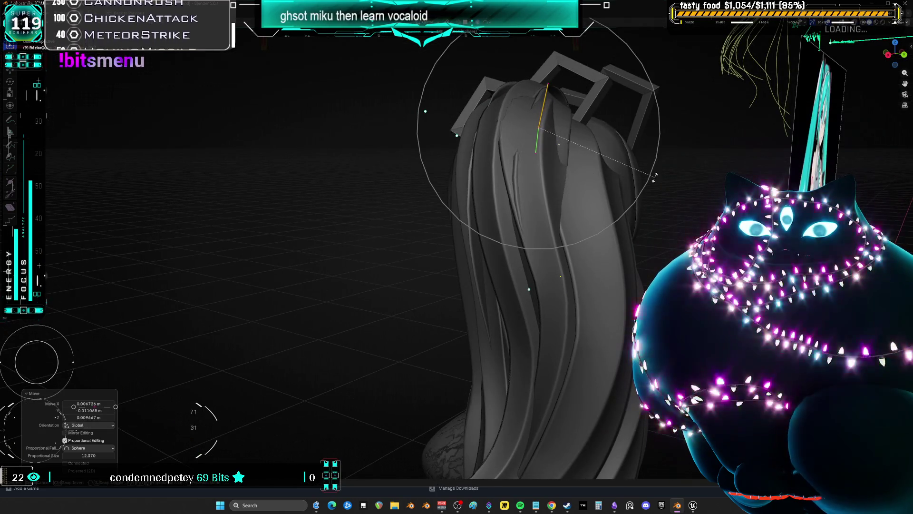
pyautogui.click(652, 167)
# Make small moves to the strand's curve points and reshape the hair tip with proportional falloff
pyautogui.moveTo(652, 167)
pyautogui.mouseDown(button='middle')
pyautogui.moveTo(696, 167)
pyautogui.moveTo(651, 152)
pyautogui.mouseUp(button='middle')
pyautogui.press('g')
pyautogui.click(692, 164)
pyautogui.click(710, 172)
pyautogui.press('g')
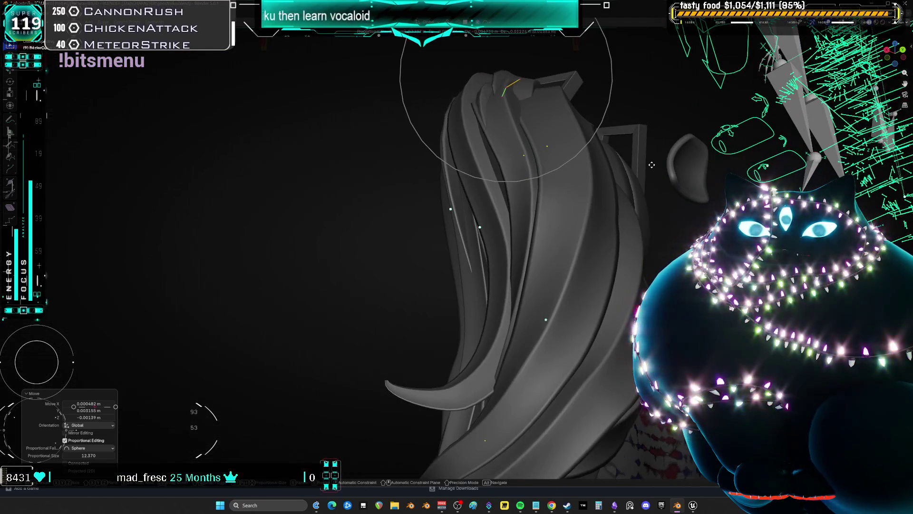
pyautogui.click(671, 227)
# From the back of the head, rotate the strand -7.05° and shift it with falloff
pyautogui.moveTo(672, 227); pyautogui.dragTo(563, 224, button='middle')
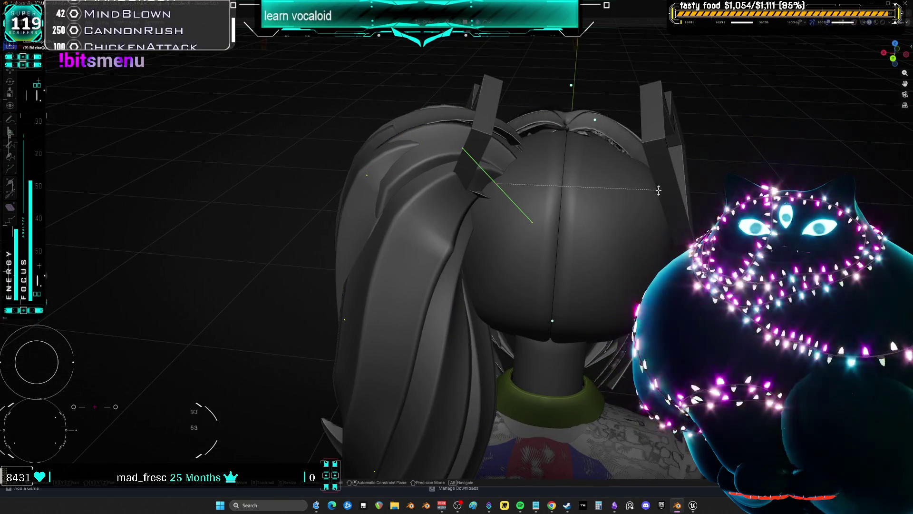
pyautogui.click(658, 191)
pyautogui.press('g')
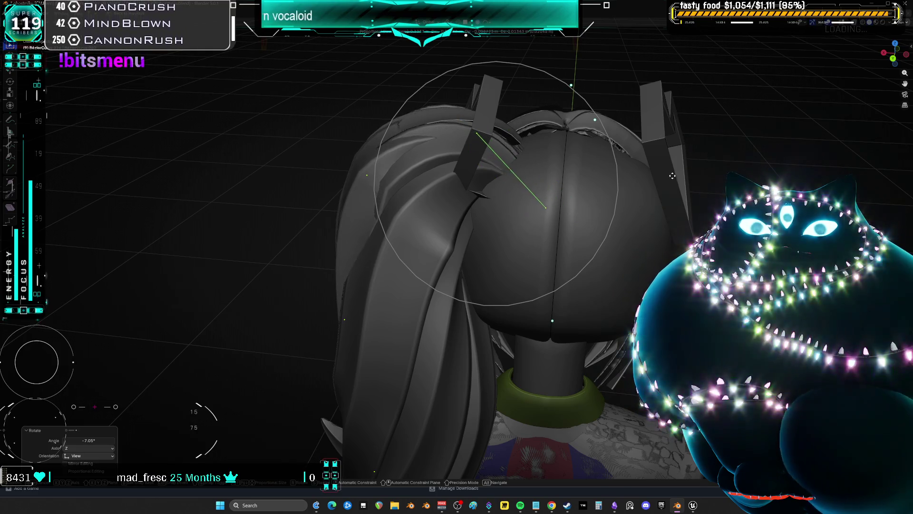
pyautogui.click(672, 176)
pyautogui.moveTo(672, 175)
pyautogui.mouseDown(button='middle')
pyautogui.moveTo(689, 219)
pyautogui.moveTo(524, 309)
pyautogui.mouseUp(button='middle')
# Select a different hair strand and move it at the back of the hair
pyautogui.click(483, 333)
pyautogui.moveTo(483, 333)
pyautogui.mouseDown(button='middle')
pyautogui.moveTo(543, 195)
pyautogui.moveTo(583, 164)
pyautogui.mouseUp(button='middle')
pyautogui.press('g')
pyautogui.click(544, 195)
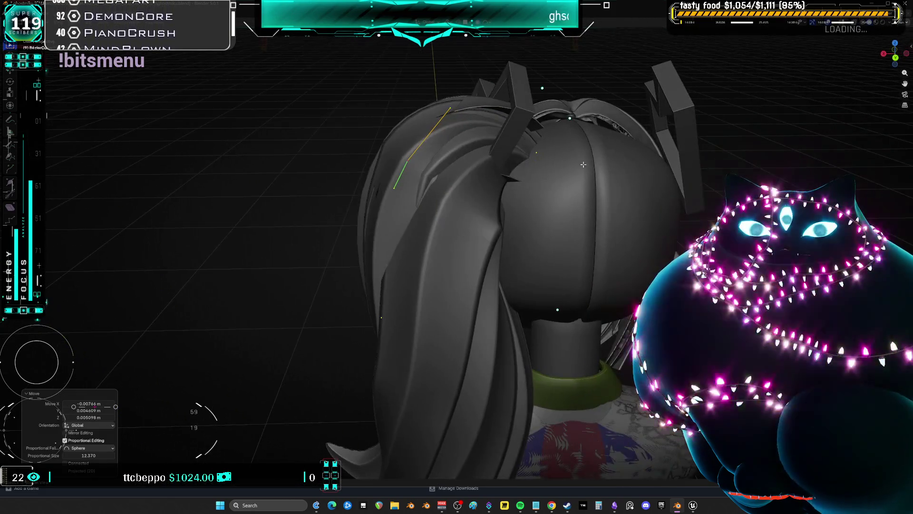
# Subdivide the strand to add a control point, set its handles to Automatic, and move it
pyautogui.rightClick(409, 157)
pyautogui.click(435, 116)
pyautogui.press('v')
pyautogui.click(410, 157)
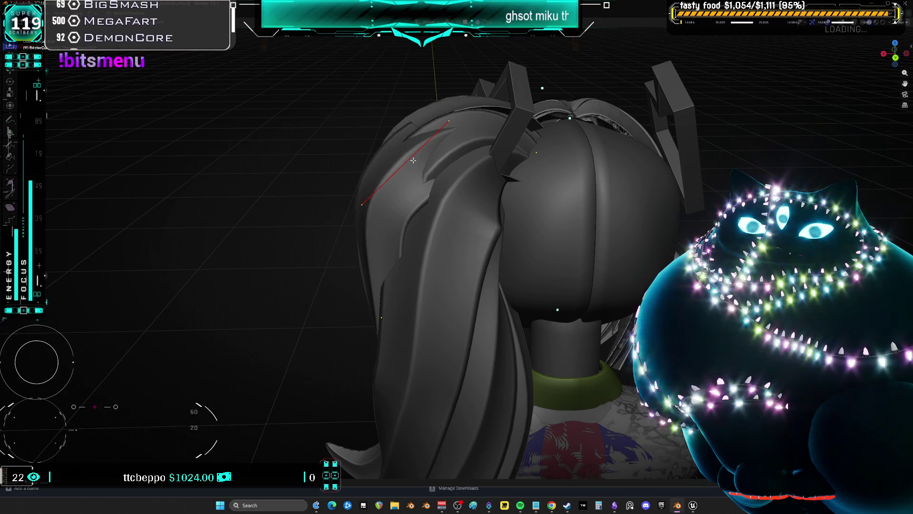
pyautogui.press('g')
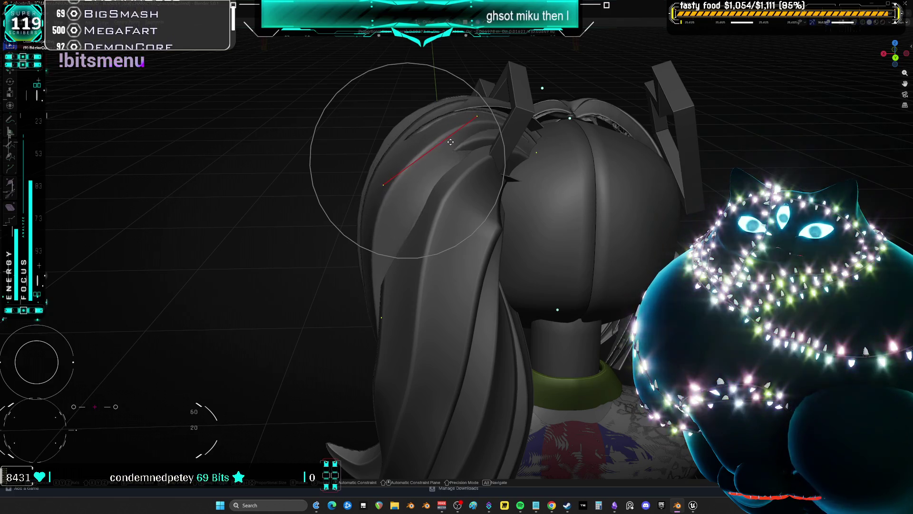
pyautogui.click(389, 152)
# Move the new control point again, rotate the strand 6.69°, and scale its points
pyautogui.moveTo(389, 152)
pyautogui.mouseDown(button='middle')
pyautogui.moveTo(726, 173)
pyautogui.moveTo(715, 175)
pyautogui.moveTo(711, 207)
pyautogui.mouseUp(button='middle')
pyautogui.press('g')
pyautogui.click(719, 176)
pyautogui.press('r')
pyautogui.click(709, 209)
pyautogui.press('s')
pyautogui.click(649, 211)
# Nudge the strand several times with falloff, rescale it, and twist it 9.41°
pyautogui.press('g')
pyautogui.click(656, 207)
pyautogui.moveTo(656, 206)
pyautogui.mouseDown(button='middle')
pyautogui.moveTo(678, 197)
pyautogui.moveTo(643, 200)
pyautogui.moveTo(665, 212)
pyautogui.mouseUp(button='middle')
pyautogui.press('g')
pyautogui.click(680, 196)
pyautogui.press('s')
pyautogui.click(622, 200)
pyautogui.press('g')
pyautogui.click(627, 202)
pyautogui.press('g')
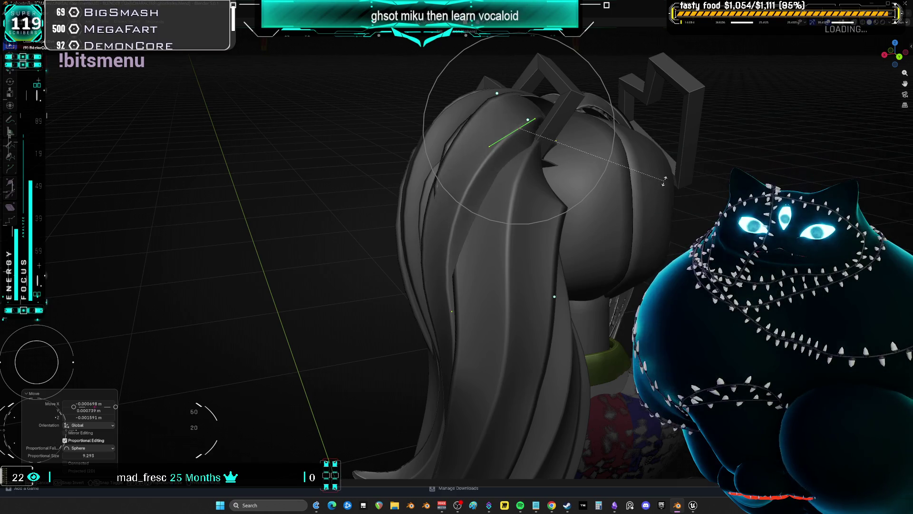
pyautogui.click(668, 244)
# Shift the strand slightly, change its thickness with Alt+S, then move it and check the hair
pyautogui.moveTo(667, 244)
pyautogui.mouseDown(button='middle')
pyautogui.moveTo(650, 224)
pyautogui.moveTo(653, 207)
pyautogui.moveTo(594, 213)
pyautogui.mouseUp(button='middle')
pyautogui.press('g')
pyautogui.click(651, 224)
pyautogui.hotkey('alt', 's')
pyautogui.click(652, 214)
pyautogui.press('g')
pyautogui.click(653, 207)
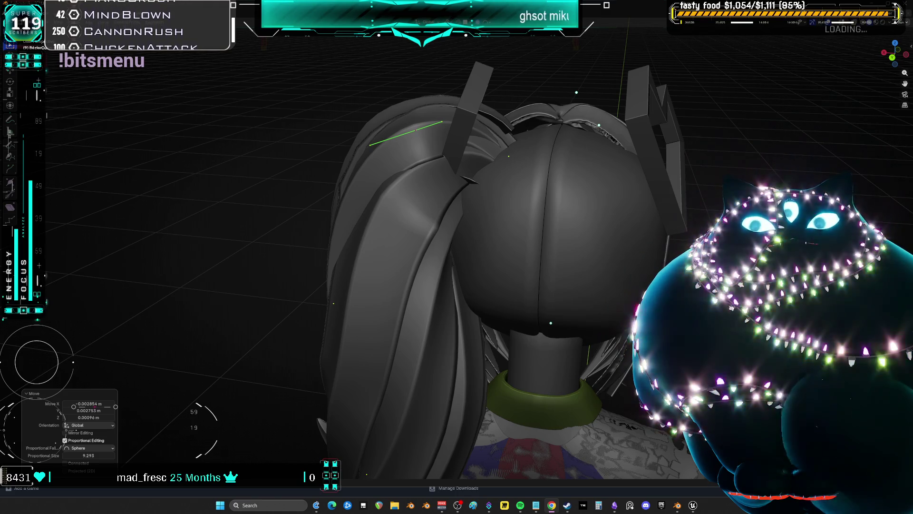
pyautogui.moveTo(478, 269)
pyautogui.mouseDown(button='middle')
pyautogui.moveTo(533, 264)
pyautogui.moveTo(452, 260)
pyautogui.moveTo(584, 303)
pyautogui.moveTo(525, 316)
pyautogui.mouseUp(button='middle')
# Scale the current hair strand to 1.394 and reposition it with falloff
pyautogui.moveTo(496, 244)
pyautogui.mouseDown(button='middle')
pyautogui.moveTo(518, 223)
pyautogui.moveTo(547, 238)
pyautogui.mouseUp(button='middle')
pyautogui.press('s')
pyautogui.click(666, 245)
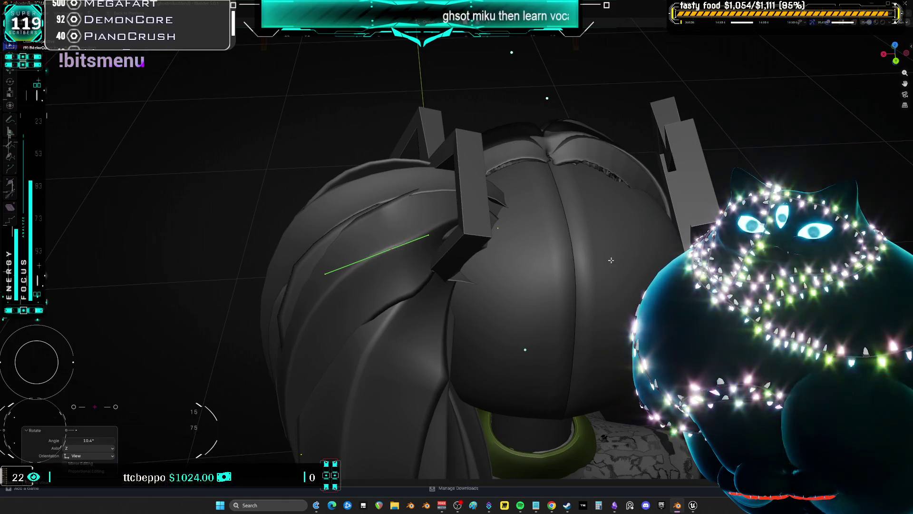
pyautogui.moveTo(574, 234); pyautogui.dragTo(474, 214, button='middle')
pyautogui.press('g')
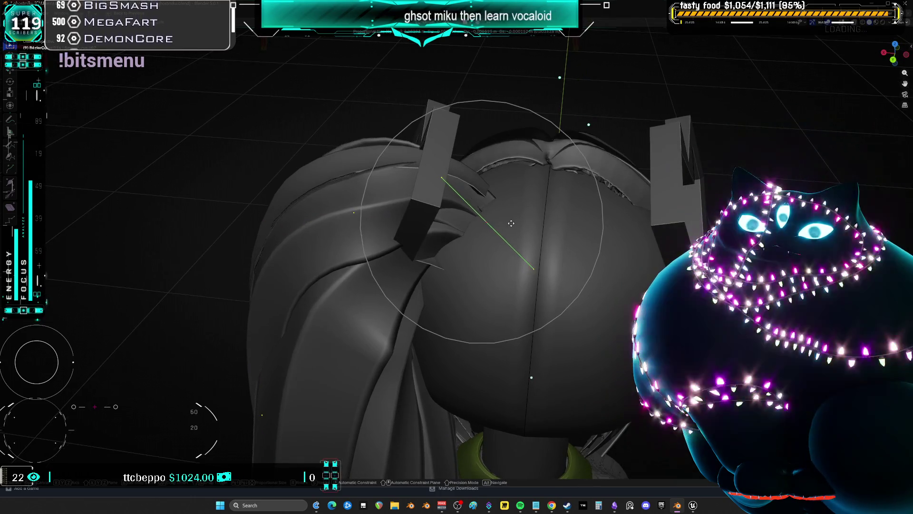
pyautogui.click(509, 212)
pyautogui.press('s')
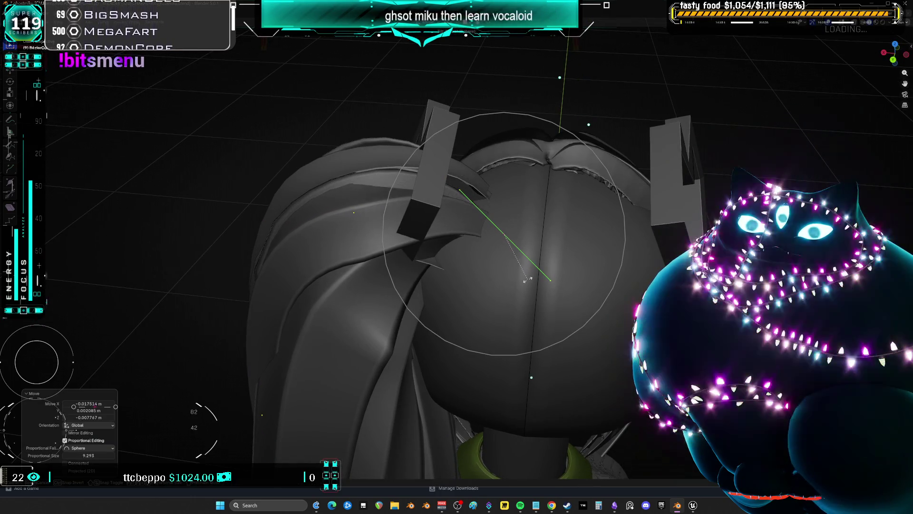
pyautogui.click(476, 224)
pyautogui.moveTo(476, 223); pyautogui.dragTo(469, 288, button='middle')
# Select another curve at the ponytail base, shrink it to 0.737, and move it upward
pyautogui.click(338, 290)
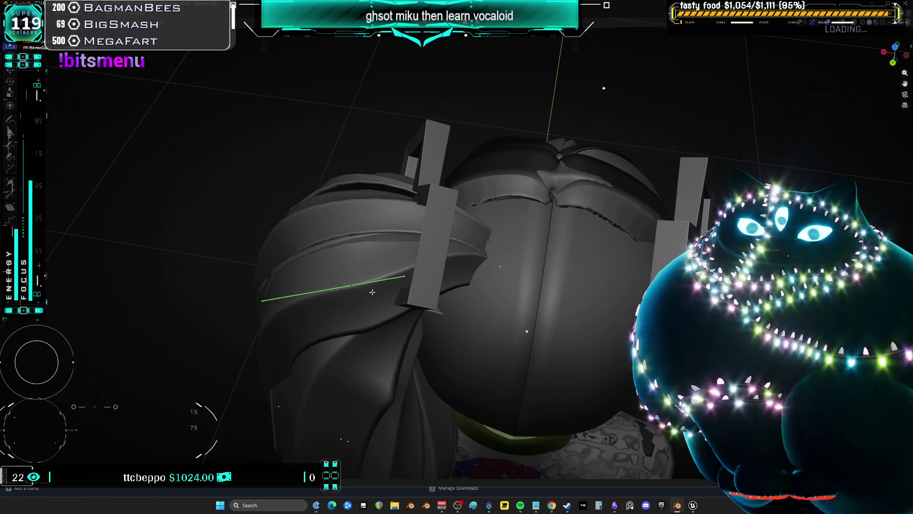
pyautogui.moveTo(338, 289); pyautogui.dragTo(489, 333, button='middle')
pyautogui.press('s')
pyautogui.click(492, 334)
pyautogui.press('g')
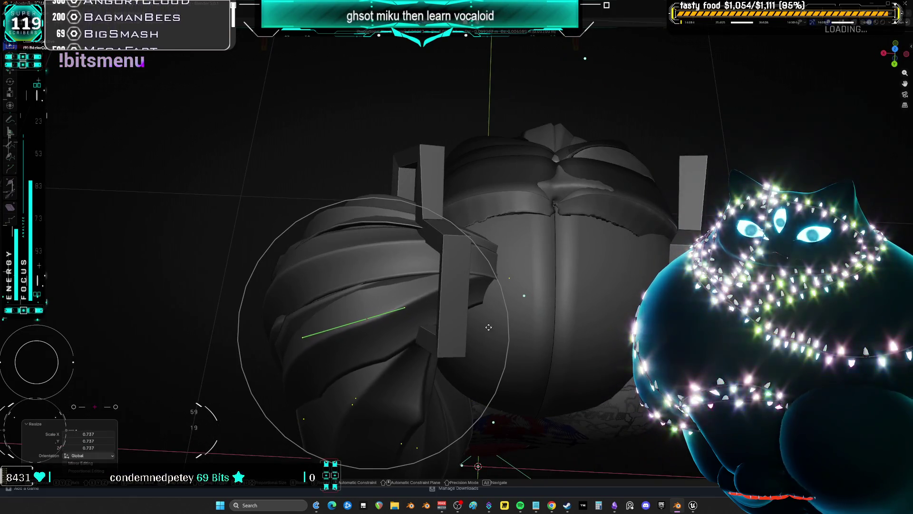
pyautogui.click(494, 301)
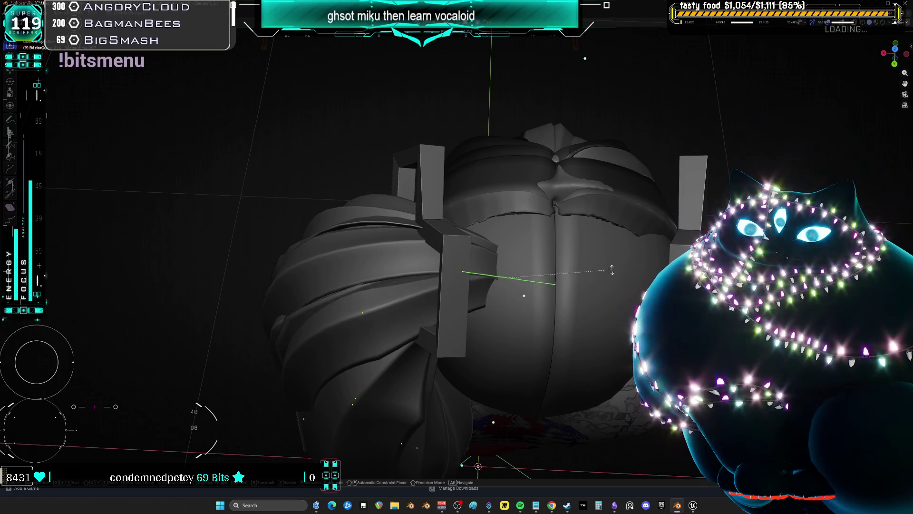
# Select and move two more ponytail curves, scaling one to 0.970
pyautogui.click(517, 280)
pyautogui.press('g')
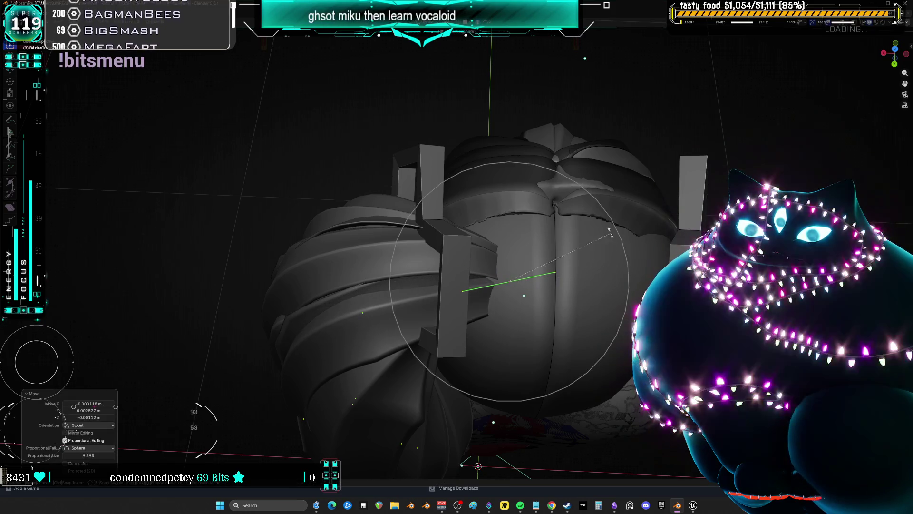
pyautogui.click(600, 190)
pyautogui.click(368, 311)
pyautogui.press('g')
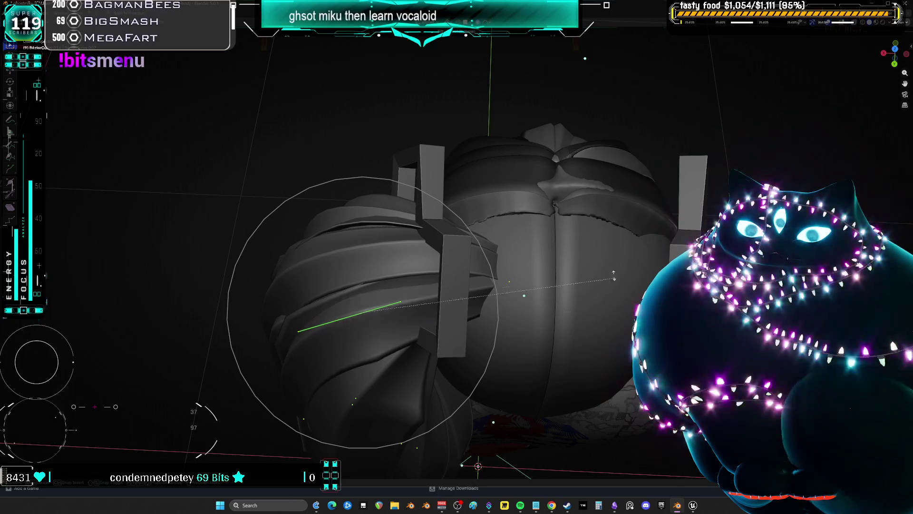
pyautogui.click(550, 197)
pyautogui.press('s')
pyautogui.moveTo(533, 219)
pyautogui.mouseDown(button='middle')
pyautogui.moveTo(551, 218)
pyautogui.moveTo(572, 179)
pyautogui.mouseUp(button='middle')
pyautogui.press('g')
pyautogui.click(550, 218)
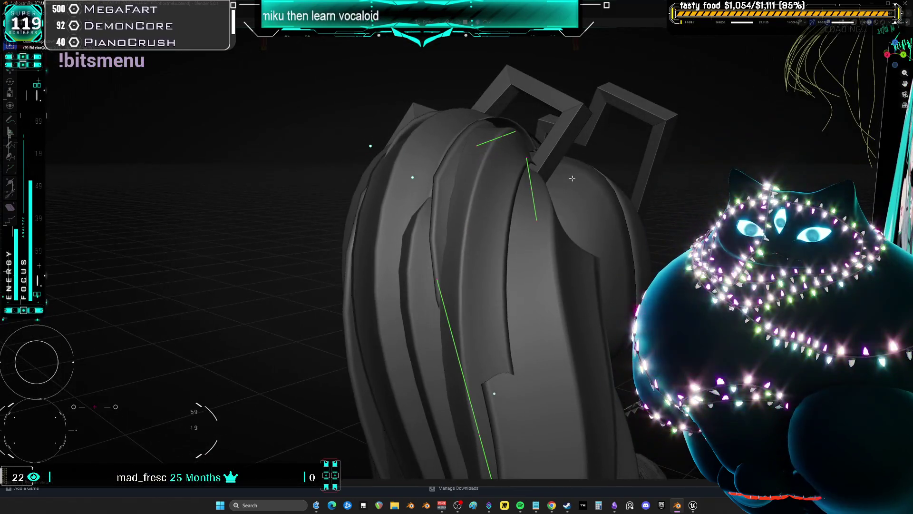
# From a side view, scale the selected back-hair curve and move it several times with falloff
pyautogui.scroll(-3, 504, 293)
pyautogui.moveTo(504, 292); pyautogui.dragTo(437, 294, button='middle')
pyautogui.moveTo(437, 361)
pyautogui.mouseDown(button='middle')
pyautogui.moveTo(559, 305)
pyautogui.moveTo(585, 280)
pyautogui.moveTo(523, 267)
pyautogui.moveTo(610, 229)
pyautogui.moveTo(614, 204)
pyautogui.moveTo(561, 207)
pyautogui.moveTo(603, 201)
pyautogui.moveTo(588, 186)
pyautogui.moveTo(538, 190)
pyautogui.moveTo(459, 223)
pyautogui.mouseUp(button='middle')
pyautogui.press('s')
pyautogui.click(567, 308)
pyautogui.press('g')
pyautogui.click(597, 257)
pyautogui.press('g')
pyautogui.click(520, 268)
pyautogui.press('g')
pyautogui.click(614, 202)
# Scale the curve to 0.831 and reposition it with a few falloff moves
pyautogui.press('s')
pyautogui.click(561, 207)
pyautogui.press('g')
pyautogui.click(555, 202)
pyautogui.press('g')
pyautogui.click(608, 219)
pyautogui.press('g')
pyautogui.click(578, 173)
# From the rear, rotate the strand 3.98°, twist it -11.3°, rotate it -6.73°, and nudge it
pyautogui.moveTo(353, 288); pyautogui.dragTo(510, 191, button='middle')
pyautogui.press('r')
pyautogui.click(509, 191)
pyautogui.press('r')
pyautogui.click(526, 200)
pyautogui.press('r')
pyautogui.click(534, 171)
pyautogui.moveTo(534, 171)
pyautogui.mouseDown(button='middle')
pyautogui.moveTo(576, 169)
pyautogui.moveTo(582, 157)
pyautogui.moveTo(515, 175)
pyautogui.mouseUp(button='middle')
pyautogui.press('r')
pyautogui.click(582, 158)
pyautogui.press('g')
pyautogui.click(551, 174)
# Shift the strands slightly, then box-select a group of curve points and drag them into place
pyautogui.press('g')
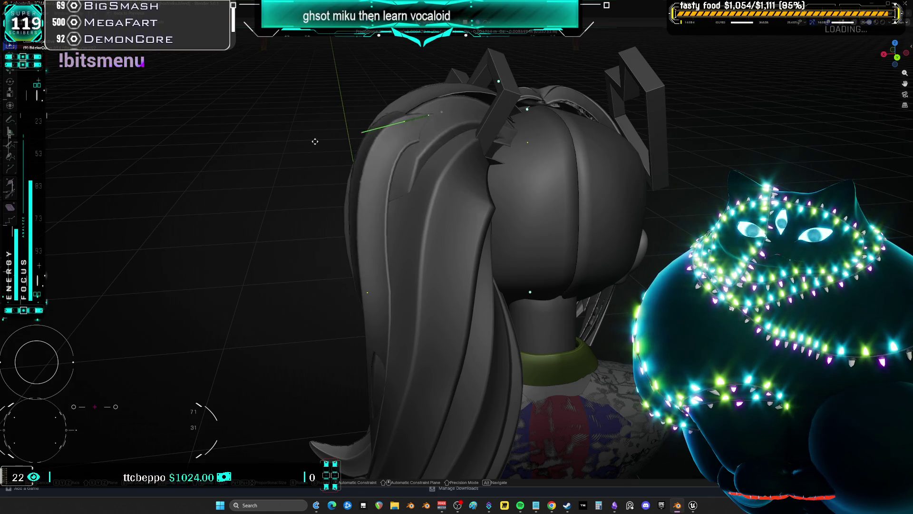
pyautogui.click(355, 127)
pyautogui.moveTo(404, 100); pyautogui.dragTo(372, 139)
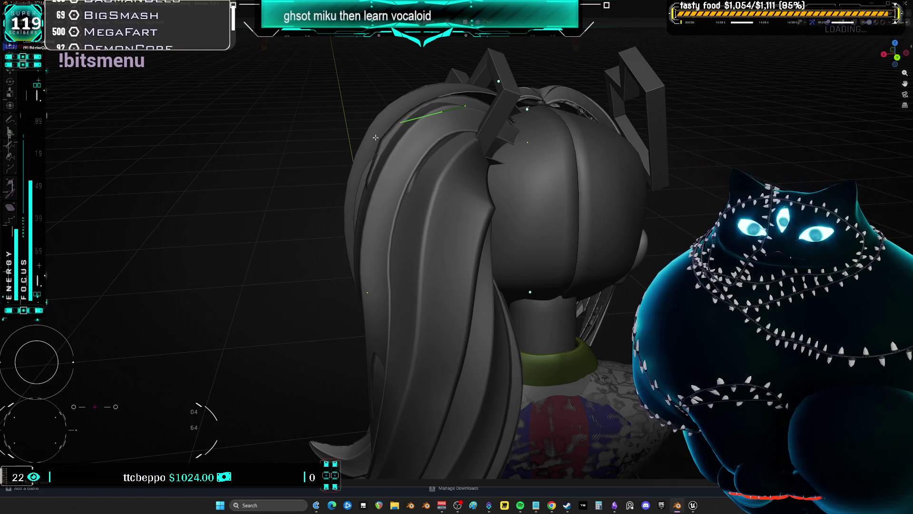
pyautogui.press('g')
pyautogui.keyDown('alt'); pyautogui.moveTo(353, 147); pyautogui.dragTo(454, 112, button='middle'); pyautogui.keyUp('alt')
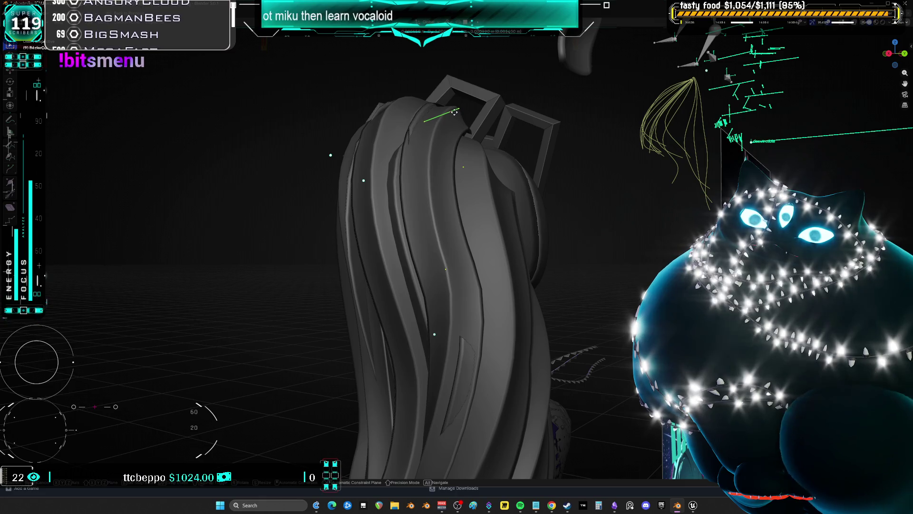
pyautogui.click(469, 118)
pyautogui.scroll(3, 431, 193)
pyautogui.moveTo(430, 194)
pyautogui.mouseDown(button='middle')
pyautogui.moveTo(525, 200)
pyautogui.moveTo(550, 139)
pyautogui.mouseUp(button='middle')
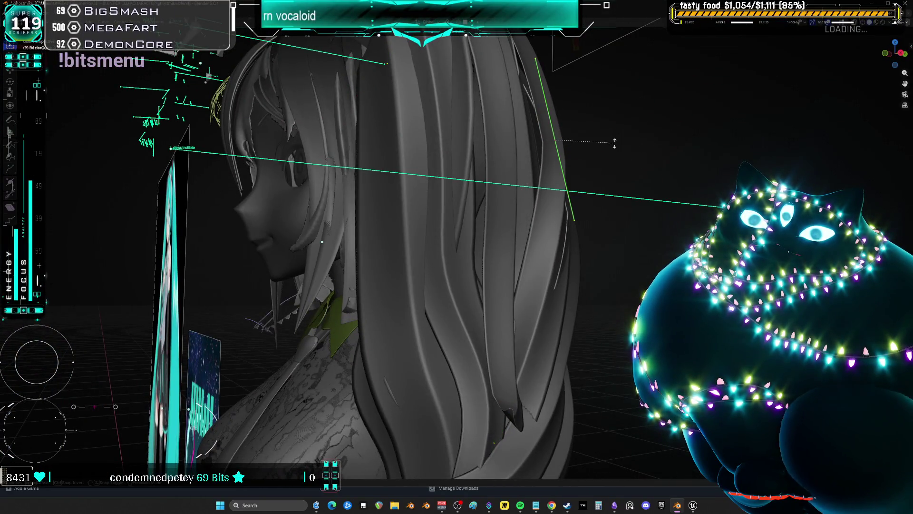
# Confirm the 20.8° strand twist, shift the curve along X and hide the green guide curve
pyautogui.click(594, 152)
pyautogui.press('g')
pyautogui.press('x')
pyautogui.click(549, 179)
pyautogui.moveTo(549, 178)
pyautogui.mouseDown(button='middle')
pyautogui.moveTo(424, 282)
pyautogui.moveTo(478, 210)
pyautogui.mouseUp(button='middle')
pyautogui.press('h')
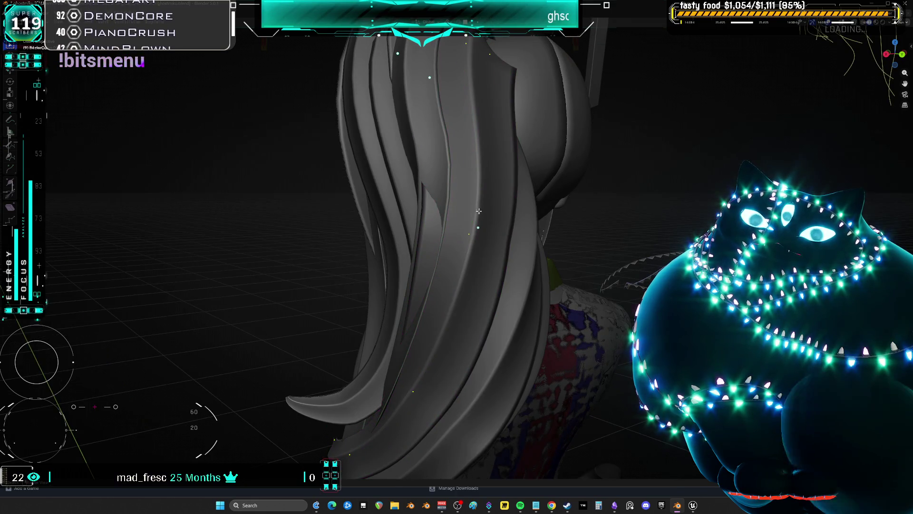
# Adjust the back strand's thickness with Alt+S and move it further left
pyautogui.hotkey('alt', 's')
pyautogui.click(590, 259)
pyautogui.moveTo(590, 259)
pyautogui.mouseDown(button='middle')
pyautogui.moveTo(618, 269)
pyautogui.moveTo(454, 384)
pyautogui.moveTo(507, 320)
pyautogui.moveTo(570, 321)
pyautogui.mouseUp(button='middle')
pyautogui.press('g')
pyautogui.click(510, 319)
pyautogui.click(522, 324)
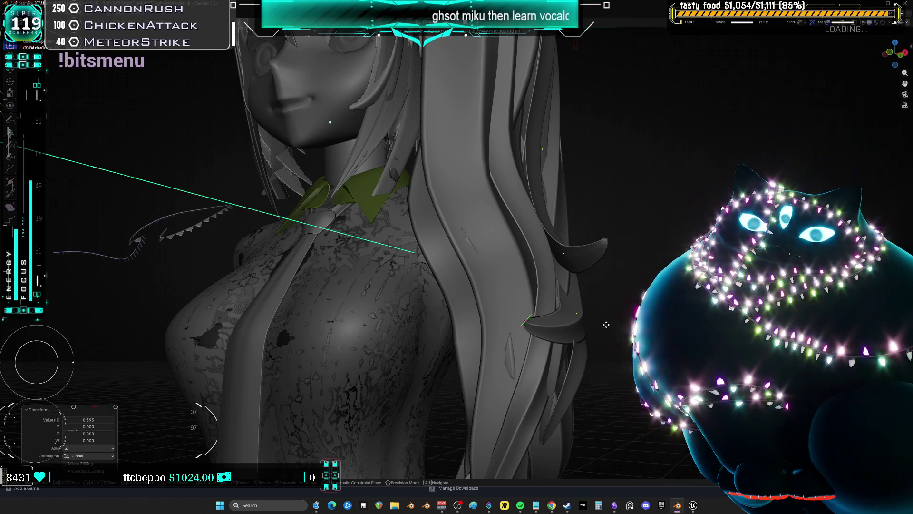
# Nudge the rear hair strand slightly and reshape its thickness with Alt+S
pyautogui.moveTo(625, 329)
pyautogui.mouseDown(button='middle')
pyautogui.moveTo(598, 350)
pyautogui.moveTo(543, 368)
pyautogui.moveTo(589, 340)
pyautogui.mouseUp(button='middle')
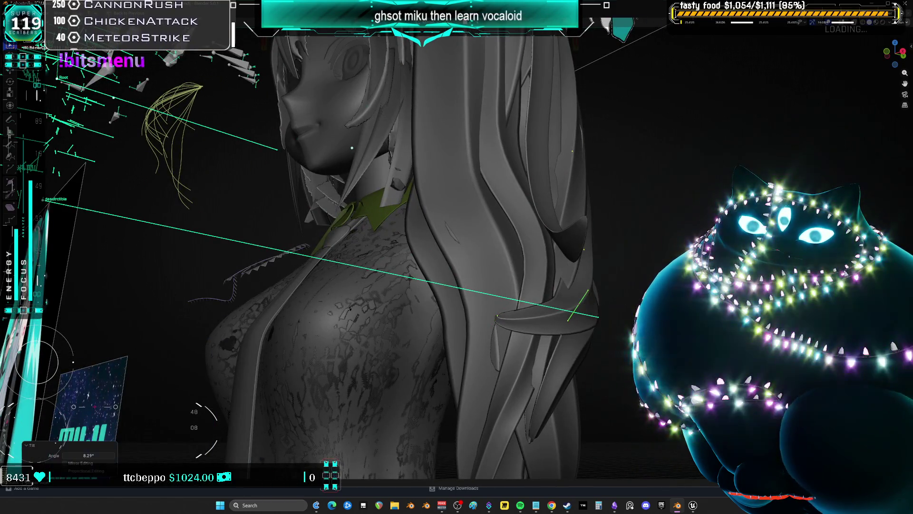
pyautogui.moveTo(637, 309); pyautogui.dragTo(586, 270, button='middle')
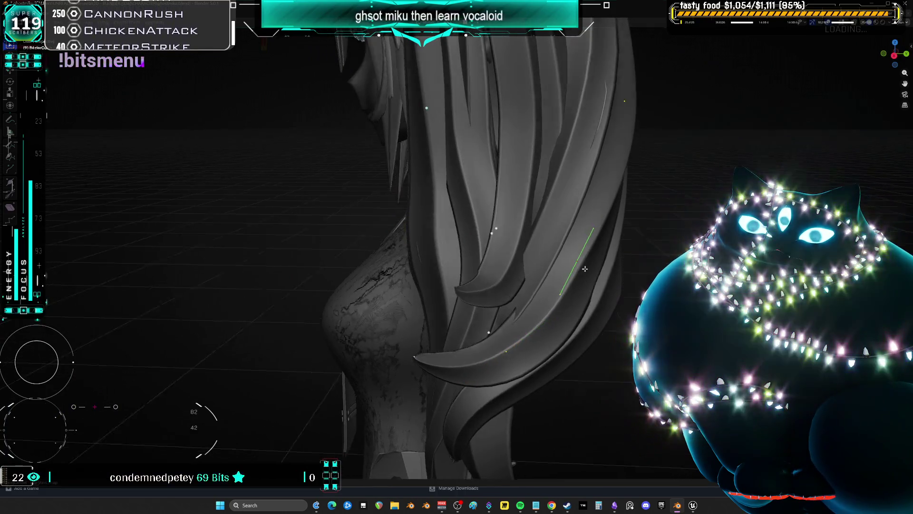
pyautogui.moveTo(587, 269); pyautogui.dragTo(589, 267)
pyautogui.moveTo(590, 267); pyautogui.dragTo(675, 223, button='middle')
pyautogui.moveTo(673, 259); pyautogui.dragTo(677, 262)
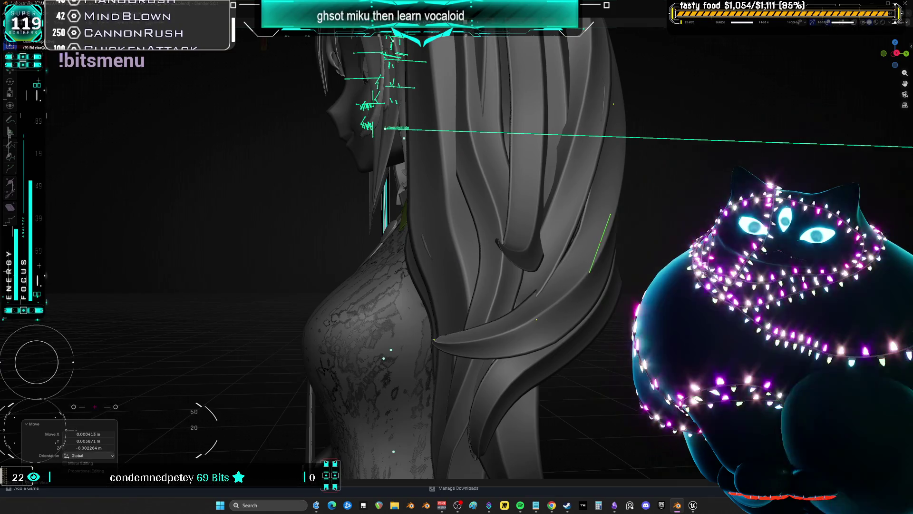
pyautogui.hotkey('alt', 's')
pyautogui.click(545, 325)
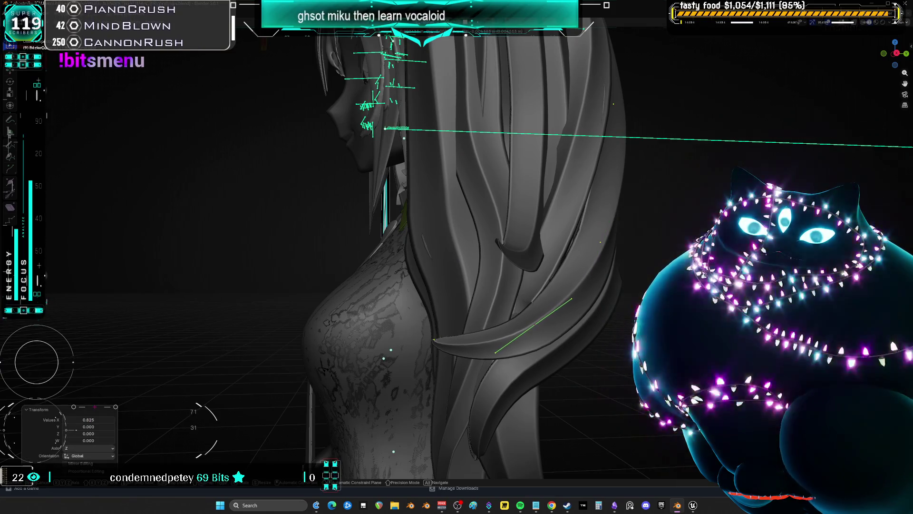
pyautogui.moveTo(545, 325); pyautogui.dragTo(545, 325)
pyautogui.moveTo(546, 326); pyautogui.dragTo(561, 314, button='middle')
# Select another long back strand, shift it about 0.005 m and scale it to 1.617 along her shoulder
pyautogui.click(537, 258)
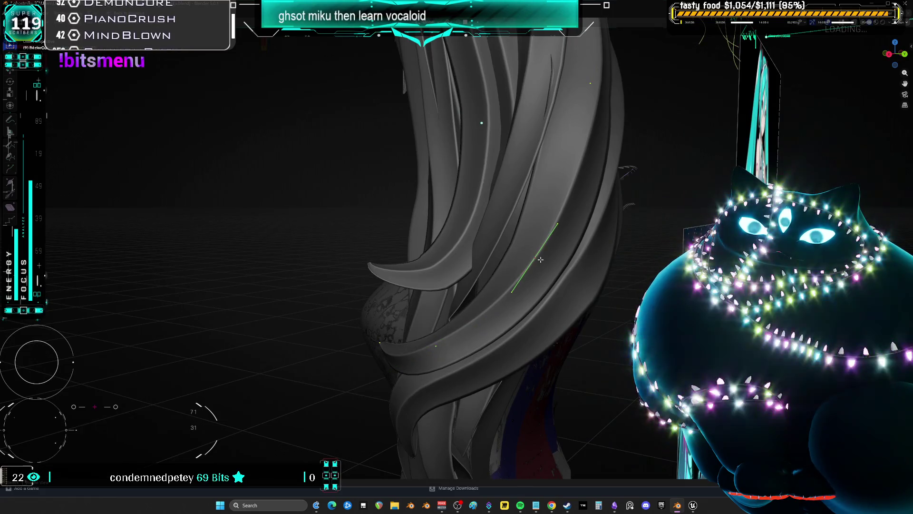
pyautogui.click(591, 262)
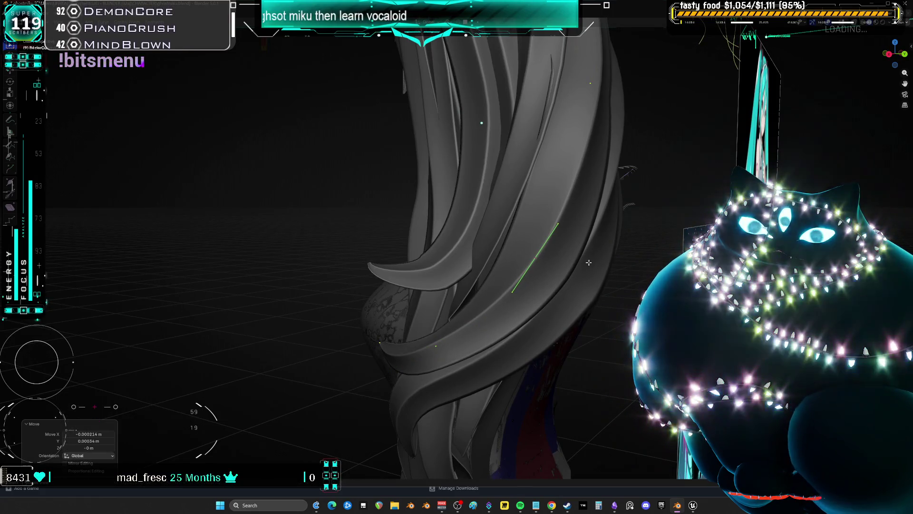
pyautogui.press('g')
pyautogui.click(593, 261)
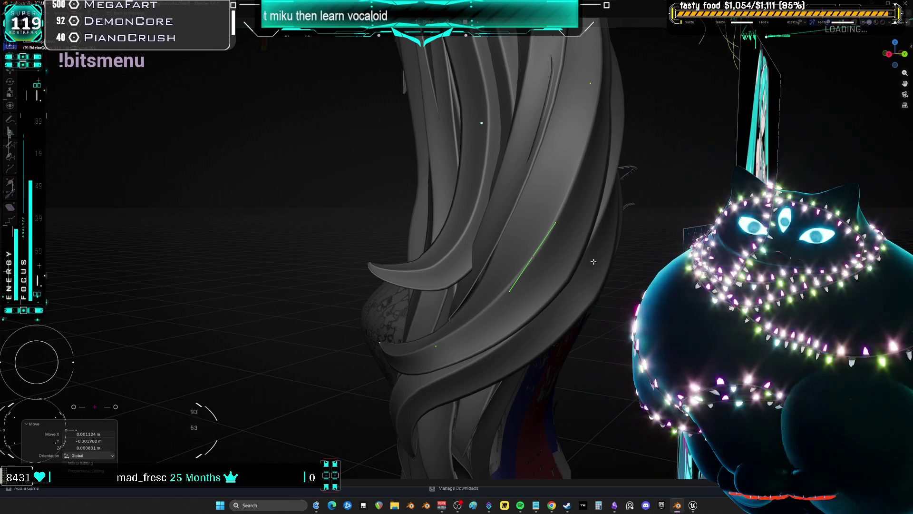
pyautogui.click(591, 261)
pyautogui.press('g')
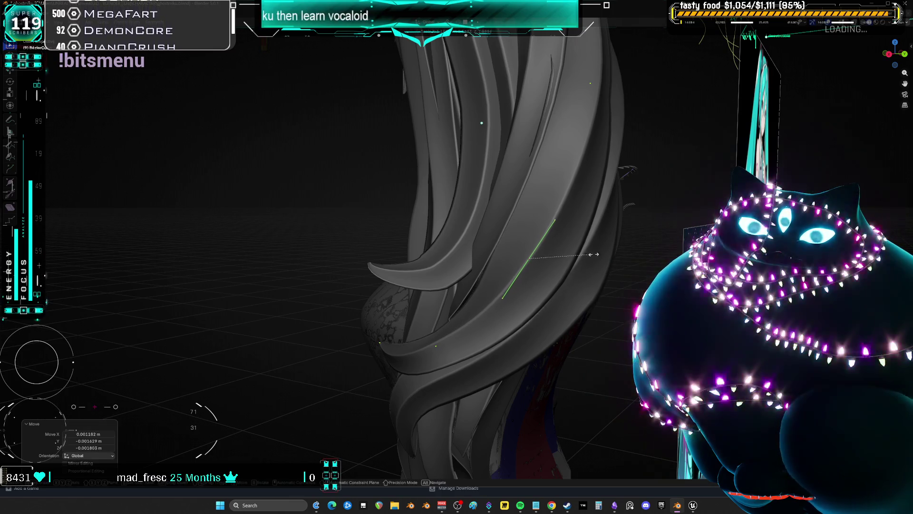
pyautogui.press('s')
pyautogui.click(621, 240)
pyautogui.click(627, 233)
pyautogui.moveTo(627, 232)
pyautogui.mouseDown(button='middle')
pyautogui.moveTo(520, 282)
pyautogui.moveTo(457, 194)
pyautogui.moveTo(480, 201)
pyautogui.moveTo(485, 184)
pyautogui.mouseUp(button='middle')
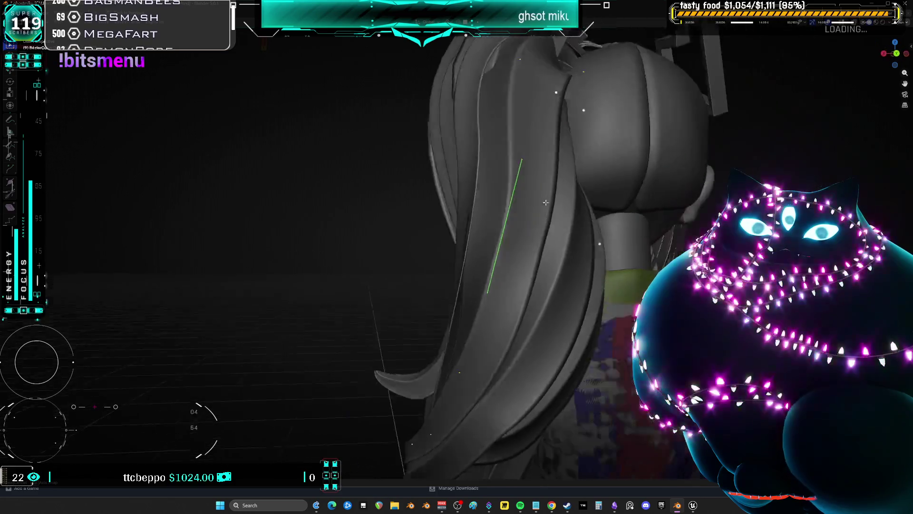
# Shrink the collar hair curve to 0.762 scale and move it into position
pyautogui.moveTo(545, 202)
pyautogui.mouseDown(button='middle')
pyautogui.moveTo(523, 200)
pyautogui.moveTo(547, 204)
pyautogui.mouseUp(button='middle')
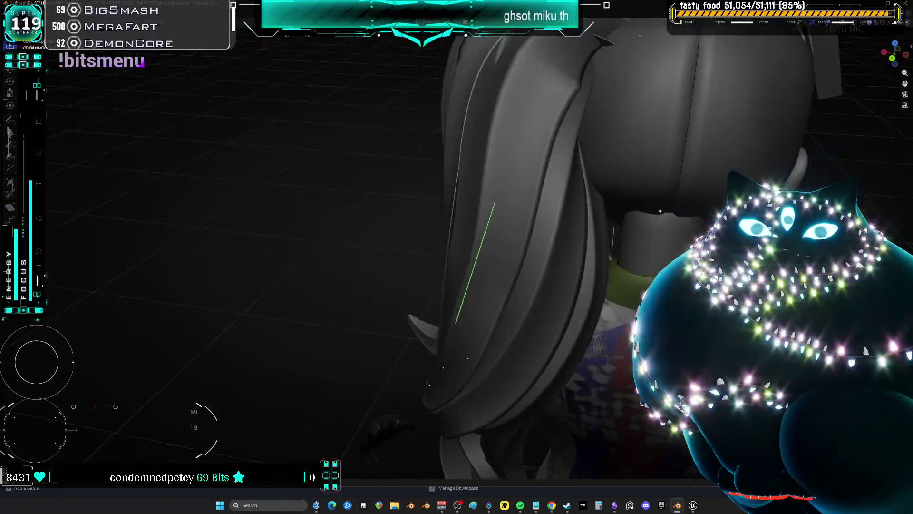
pyautogui.moveTo(447, 216)
pyautogui.mouseDown(button='middle')
pyautogui.moveTo(525, 163)
pyautogui.moveTo(499, 205)
pyautogui.mouseUp(button='middle')
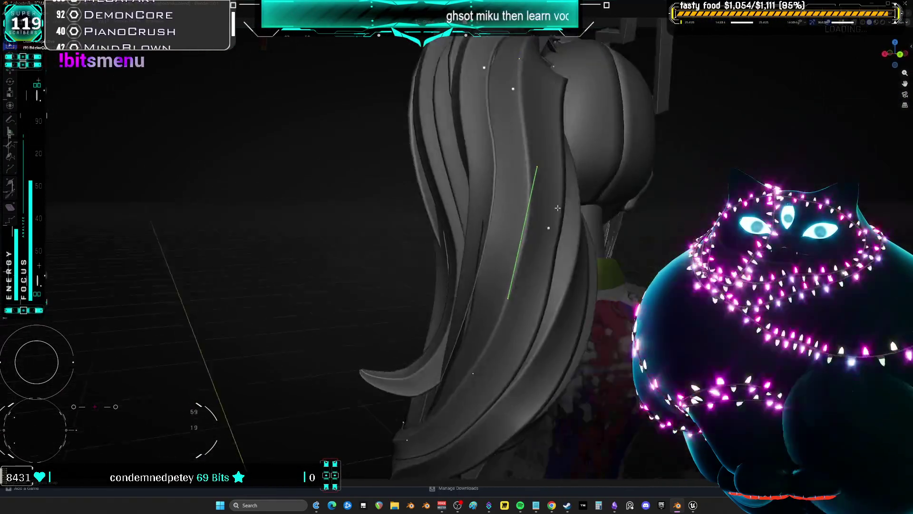
pyautogui.moveTo(557, 208)
pyautogui.mouseDown(button='middle')
pyautogui.moveTo(569, 212)
pyautogui.moveTo(523, 214)
pyautogui.moveTo(577, 219)
pyautogui.moveTo(538, 224)
pyautogui.mouseUp(button='middle')
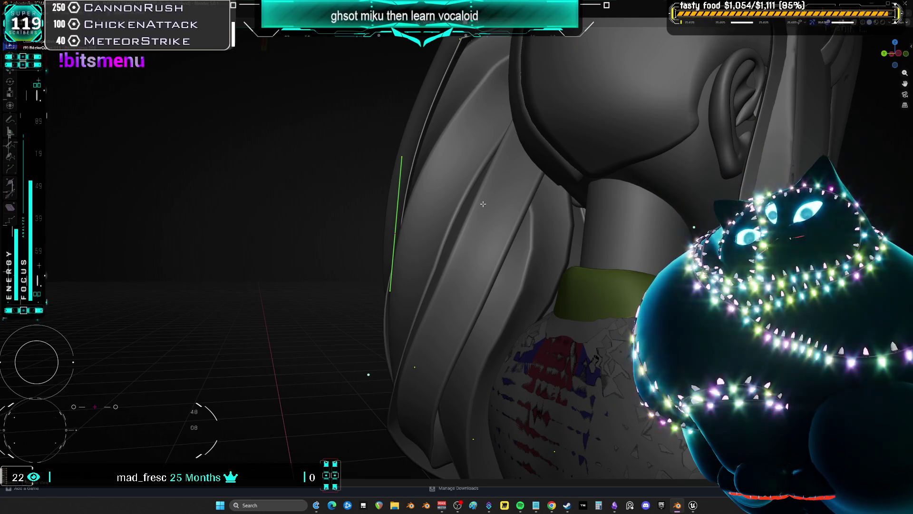
pyautogui.moveTo(520, 207)
pyautogui.mouseDown(button='middle')
pyautogui.moveTo(556, 267)
pyautogui.moveTo(524, 293)
pyautogui.moveTo(451, 248)
pyautogui.moveTo(710, 214)
pyautogui.moveTo(580, 200)
pyautogui.mouseUp(button='middle')
pyautogui.press('s')
pyautogui.press('Return')
pyautogui.press('g')
pyautogui.click(702, 208)
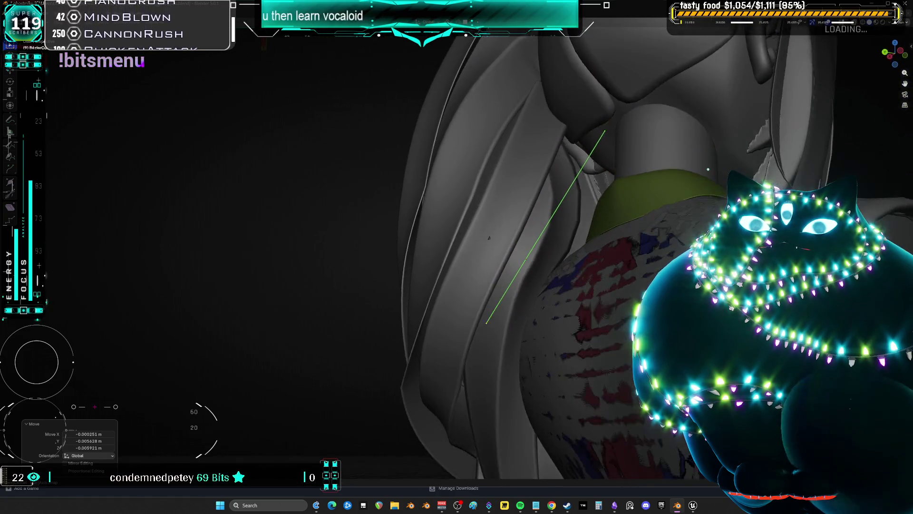
# Tilt the curve about 11 degrees with Ctrl+T and offset it slightly near the collar
pyautogui.hotkey('ctrl', 't')
pyautogui.click(708, 169)
pyautogui.moveTo(708, 169)
pyautogui.mouseDown(button='middle')
pyautogui.moveTo(681, 167)
pyautogui.moveTo(704, 209)
pyautogui.mouseUp(button='middle')
pyautogui.hotkey('ctrl', 't')
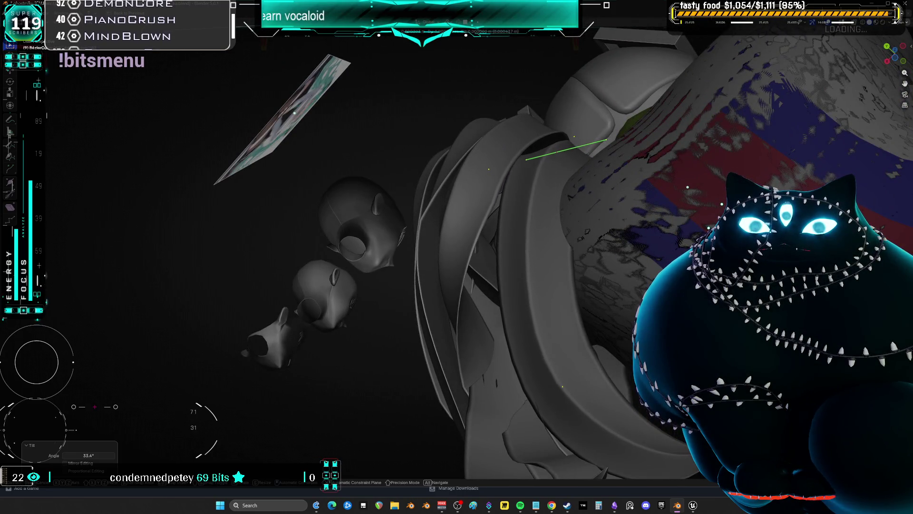
pyautogui.moveTo(687, 187); pyautogui.dragTo(688, 188)
pyautogui.moveTo(688, 188)
pyautogui.mouseDown(button='middle')
pyautogui.moveTo(524, 460)
pyautogui.moveTo(466, 404)
pyautogui.mouseUp(button='middle')
pyautogui.scroll(-5, 466, 404)
pyautogui.moveTo(428, 309)
pyautogui.mouseDown(button='middle')
pyautogui.moveTo(352, 273)
pyautogui.moveTo(258, 282)
pyautogui.moveTo(305, 266)
pyautogui.moveTo(328, 317)
pyautogui.moveTo(359, 294)
pyautogui.moveTo(341, 265)
pyautogui.moveTo(372, 284)
pyautogui.moveTo(359, 251)
pyautogui.moveTo(390, 214)
pyautogui.moveTo(395, 233)
pyautogui.moveTo(439, 280)
pyautogui.mouseUp(button='middle')
# Switch the viewport to Solid shading with the white MatCap sphere
pyautogui.press('z')
pyautogui.click(440, 323)
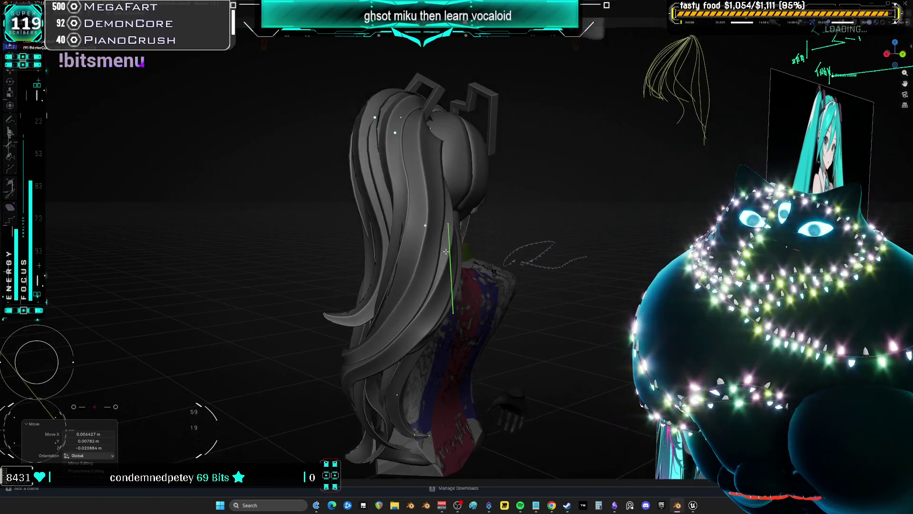
pyautogui.click(892, 24)
pyautogui.click(862, 73)
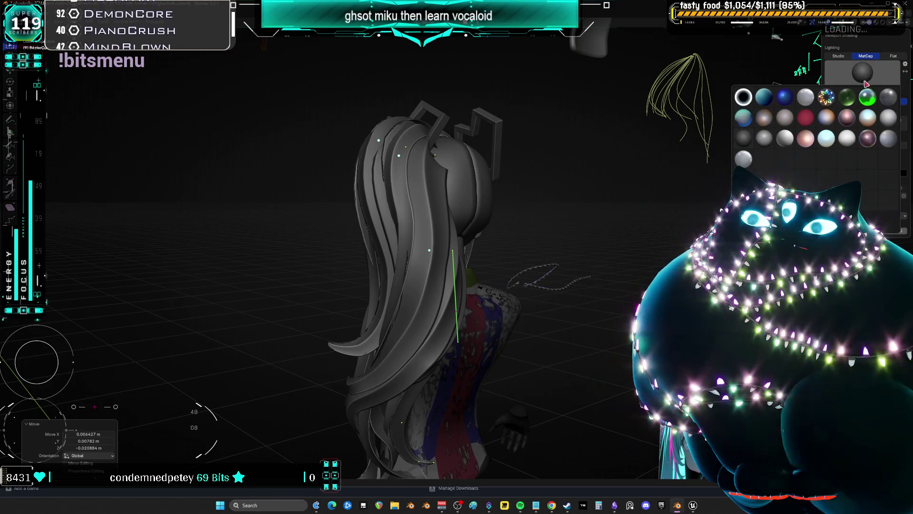
pyautogui.click(832, 139)
pyautogui.moveTo(514, 181)
pyautogui.mouseDown(button='middle')
pyautogui.moveTo(553, 229)
pyautogui.moveTo(582, 221)
pyautogui.moveTo(553, 214)
pyautogui.moveTo(562, 215)
pyautogui.moveTo(458, 232)
pyautogui.moveTo(440, 223)
pyautogui.moveTo(510, 338)
pyautogui.moveTo(527, 337)
pyautogui.mouseUp(button='middle')
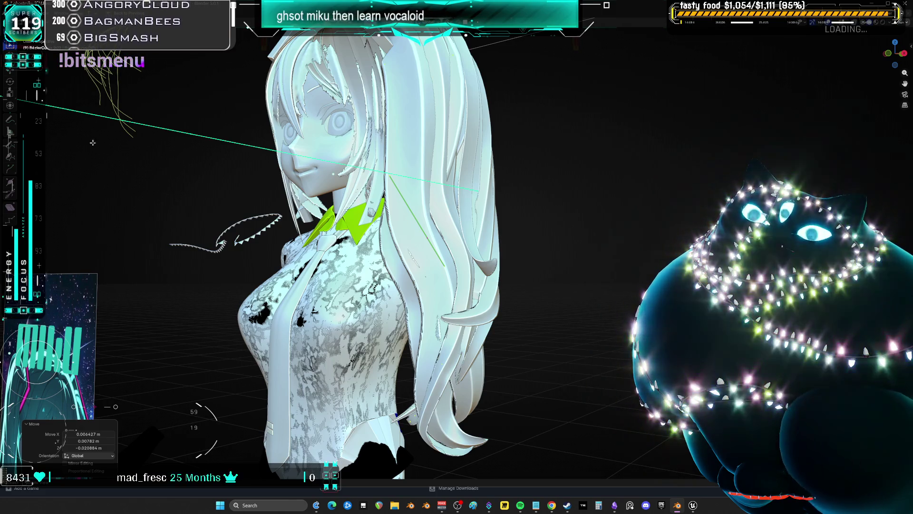
pyautogui.moveTo(544, 207); pyautogui.dragTo(480, 236, button='middle')
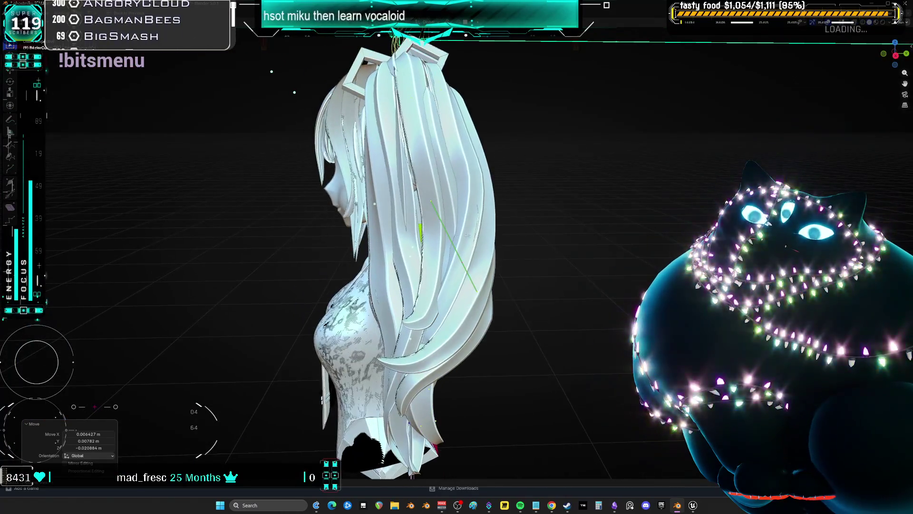
# Select another hair strand, rotate it about -7.6° and move it into place
pyautogui.moveTo(423, 195); pyautogui.dragTo(430, 191, button='middle')
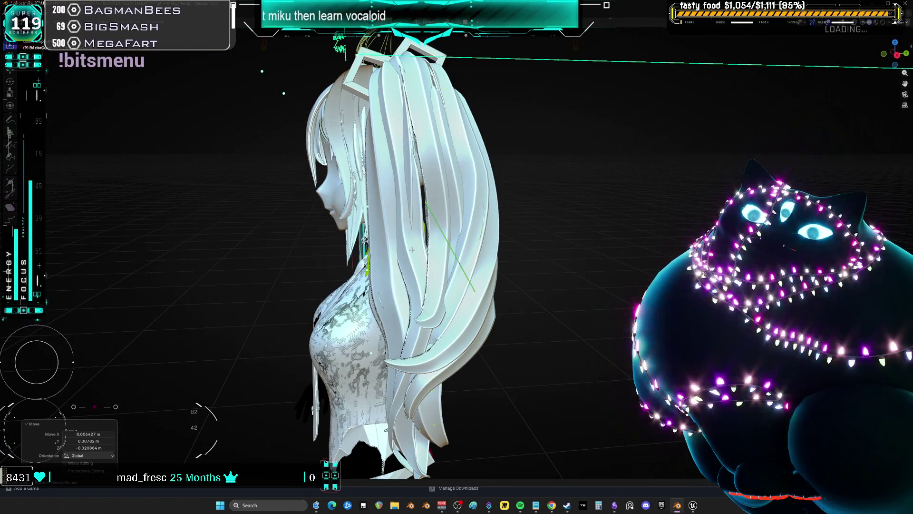
pyautogui.click(409, 191)
pyautogui.press('r')
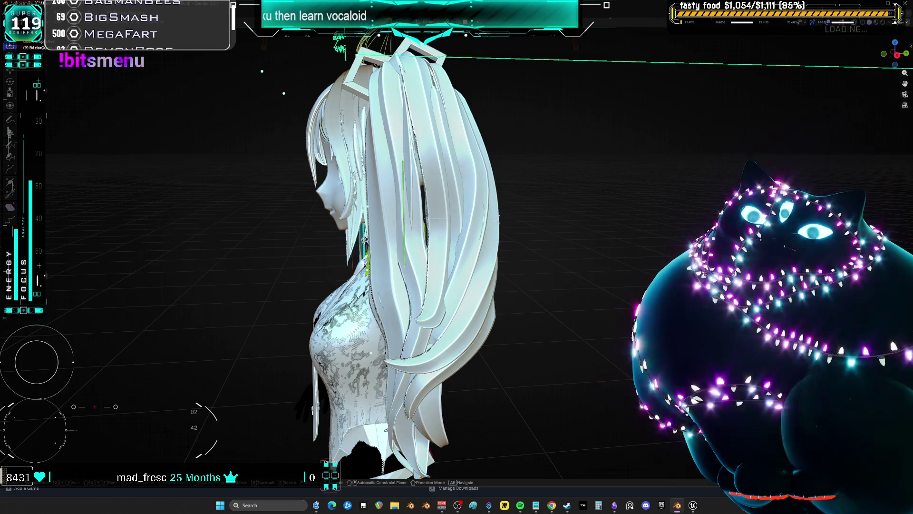
pyautogui.press('Return')
pyautogui.press('g')
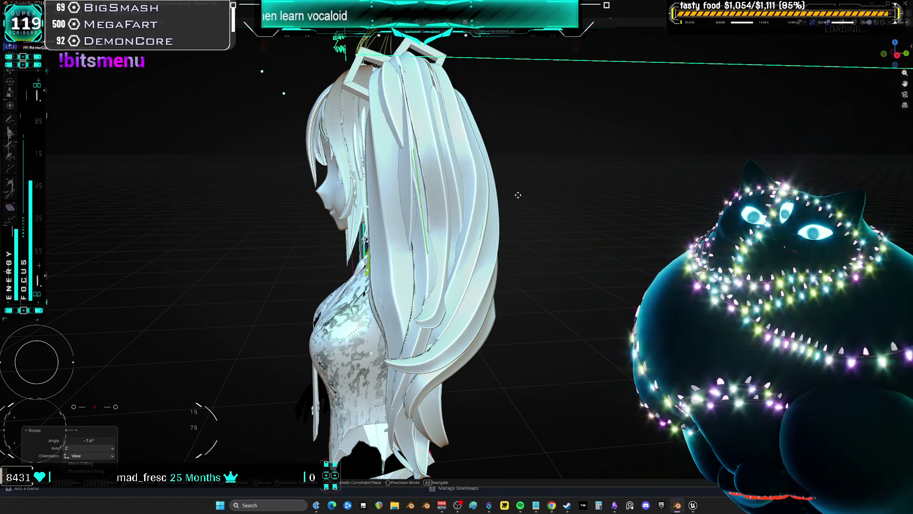
pyautogui.press('Return')
pyautogui.moveTo(512, 190)
pyautogui.mouseDown(button='middle')
pyautogui.moveTo(500, 145)
pyautogui.moveTo(528, 188)
pyautogui.moveTo(516, 202)
pyautogui.mouseUp(button='middle')
pyautogui.press('KP_1')
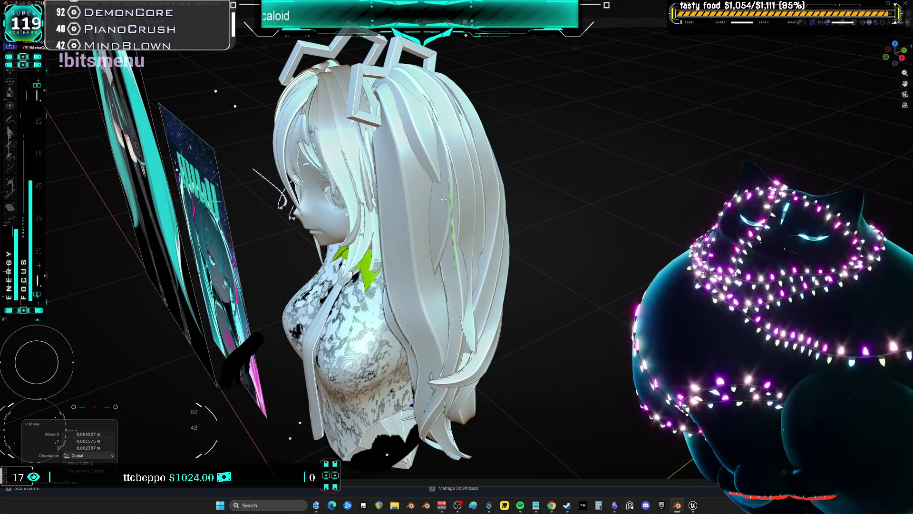
pyautogui.moveTo(444, 201); pyautogui.dragTo(426, 173, button='middle')
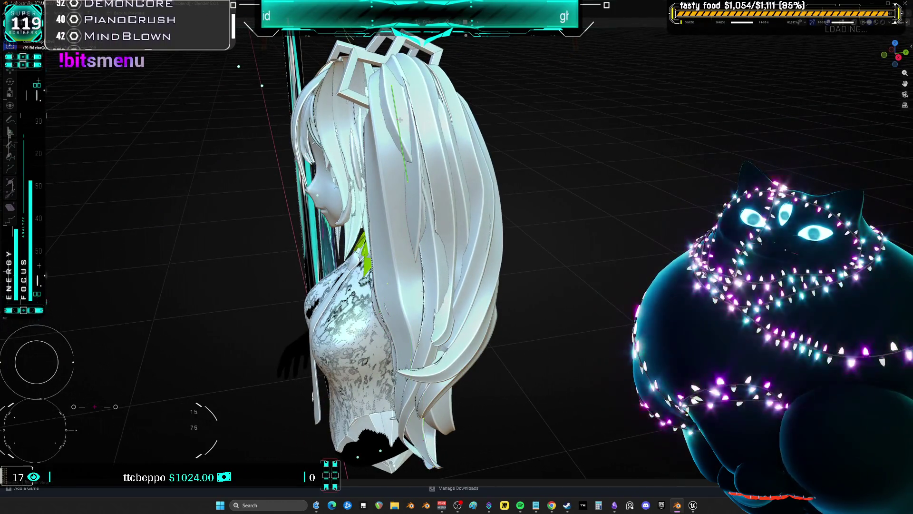
# Rotate the hair curves from side and front views, undoing the last change
pyautogui.press('r')
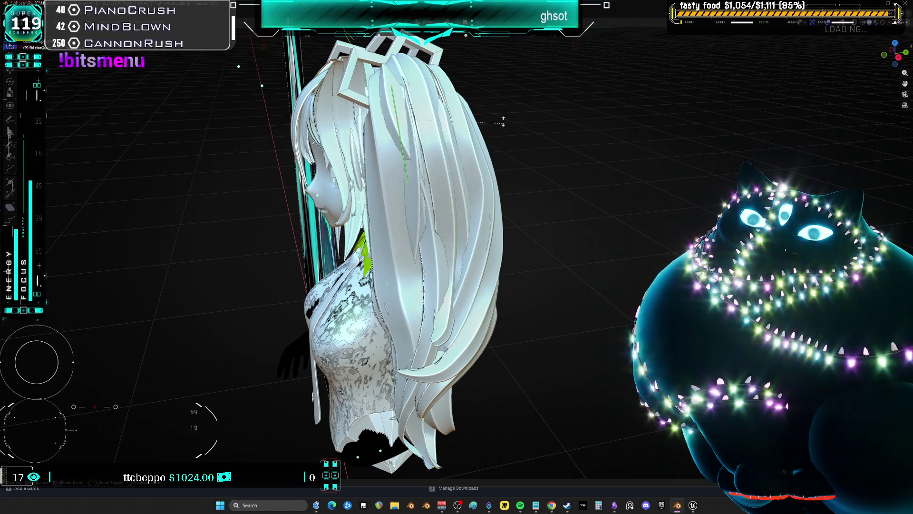
pyautogui.click(506, 132)
pyautogui.moveTo(506, 132); pyautogui.dragTo(571, 105, button='middle')
pyautogui.press('KP_3')
pyautogui.press('r')
pyautogui.click(563, 155)
pyautogui.moveTo(562, 155)
pyautogui.mouseDown(button='middle')
pyautogui.moveTo(561, 119)
pyautogui.moveTo(542, 228)
pyautogui.moveTo(598, 207)
pyautogui.mouseUp(button='middle')
pyautogui.hotkey('ctrl', 'z')
# Reposition the curve, enlarge it to 1.424, rotate it -18.5° and shrink it to 0.484
pyautogui.press('g')
pyautogui.click(557, 231)
pyautogui.press('g')
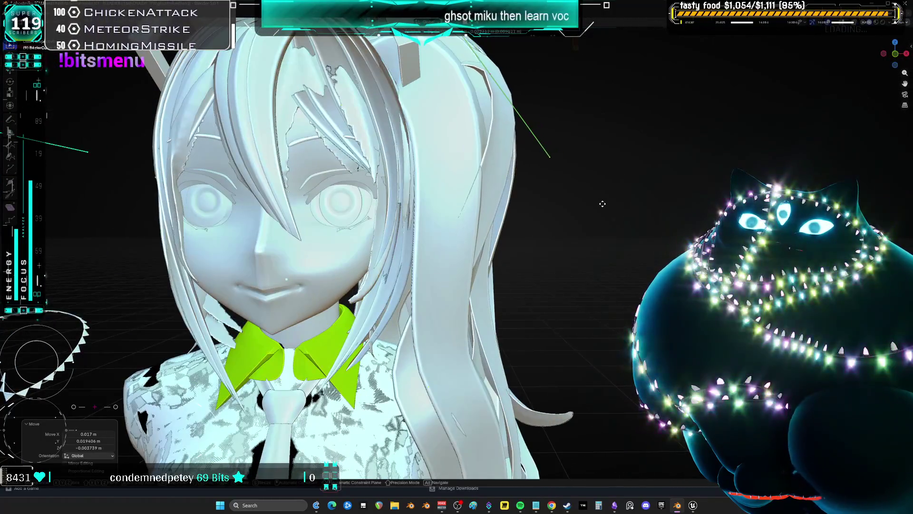
pyautogui.click(602, 204)
pyautogui.press('KP_0')
pyautogui.press('s')
pyautogui.click(550, 235)
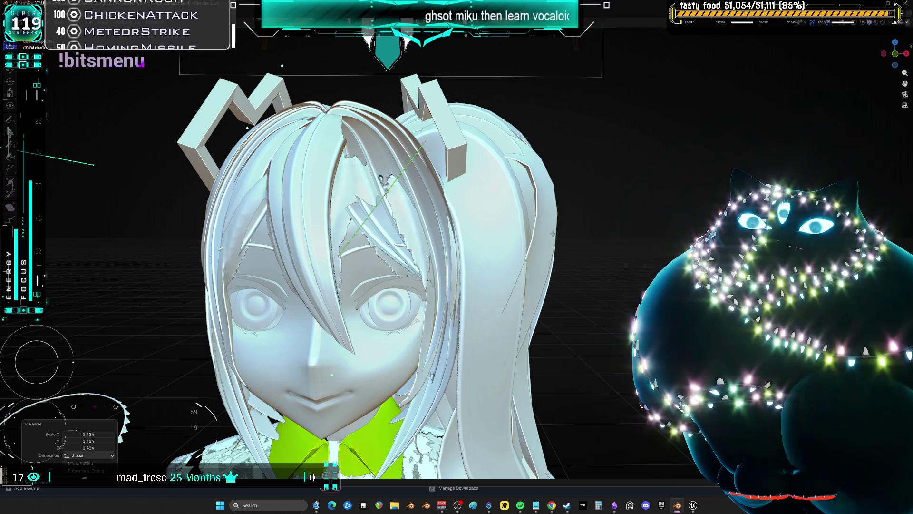
pyautogui.press('r')
pyautogui.click(527, 191)
pyautogui.press('g')
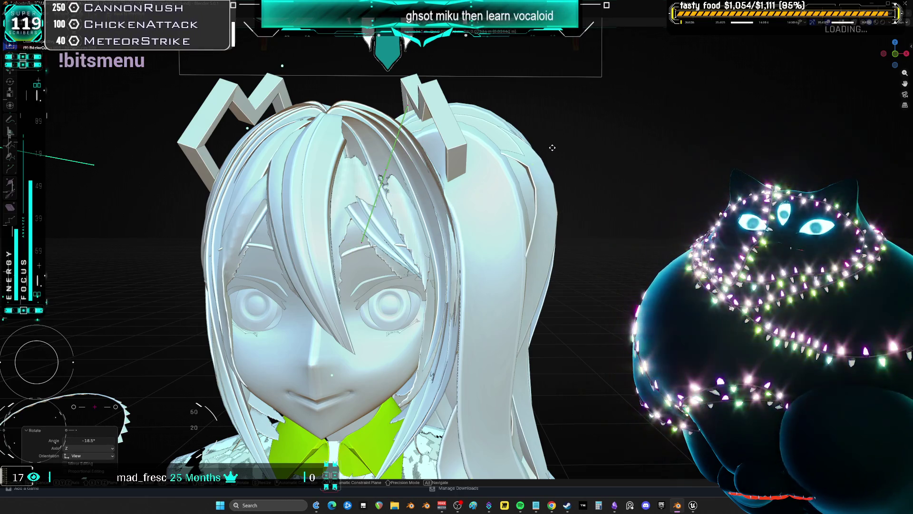
pyautogui.click(552, 147)
# Resize and move the hair curve a few more times to fit it against the head
pyautogui.press('s')
pyautogui.click(623, 188)
pyautogui.press('g')
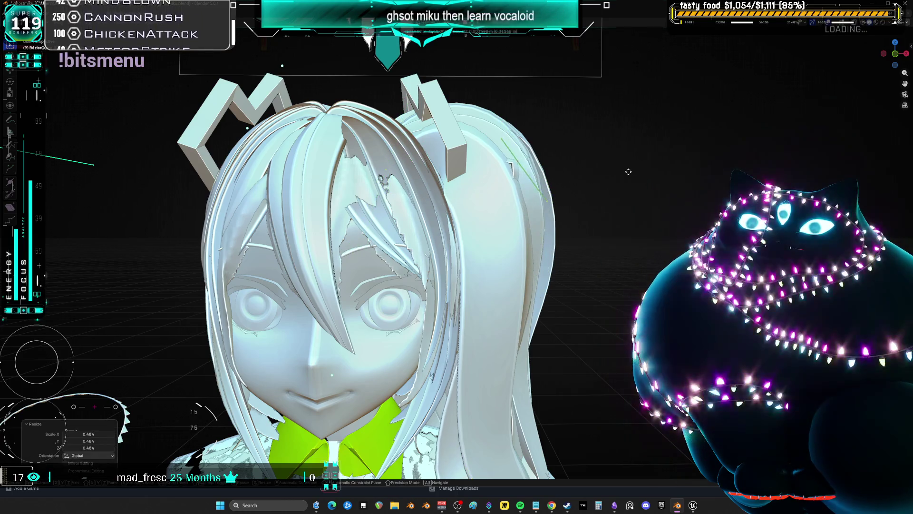
pyautogui.click(628, 172)
pyautogui.scroll(-5, 571, 228)
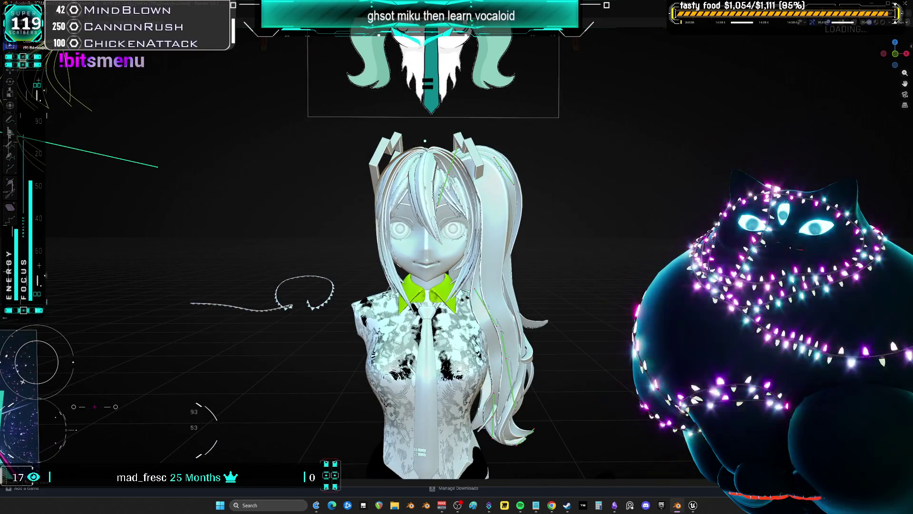
pyautogui.press('g')
pyautogui.click(618, 247)
pyautogui.scroll(4, 618, 247)
pyautogui.press('s')
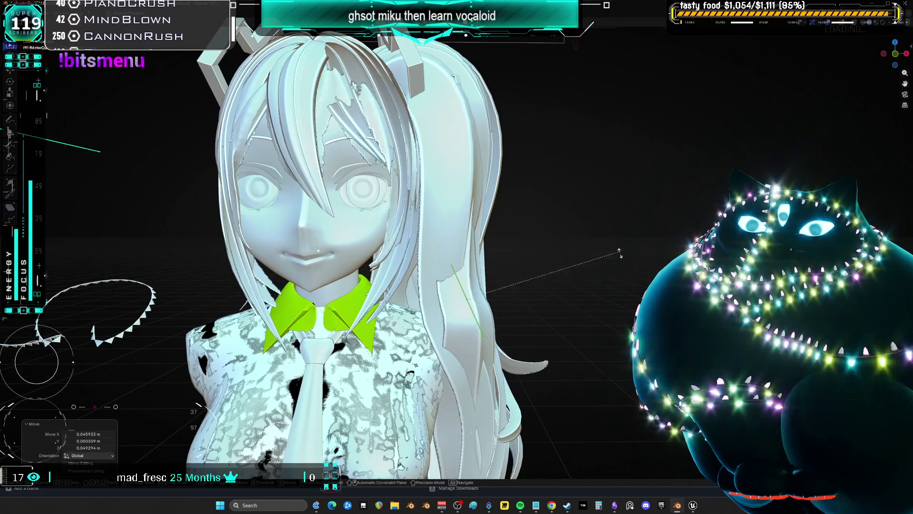
pyautogui.click(618, 248)
pyautogui.moveTo(618, 248); pyautogui.dragTo(562, 346, button='middle')
# Stand the hair curve upright, move it into place and tilt it about -23.7°
pyautogui.press('r')
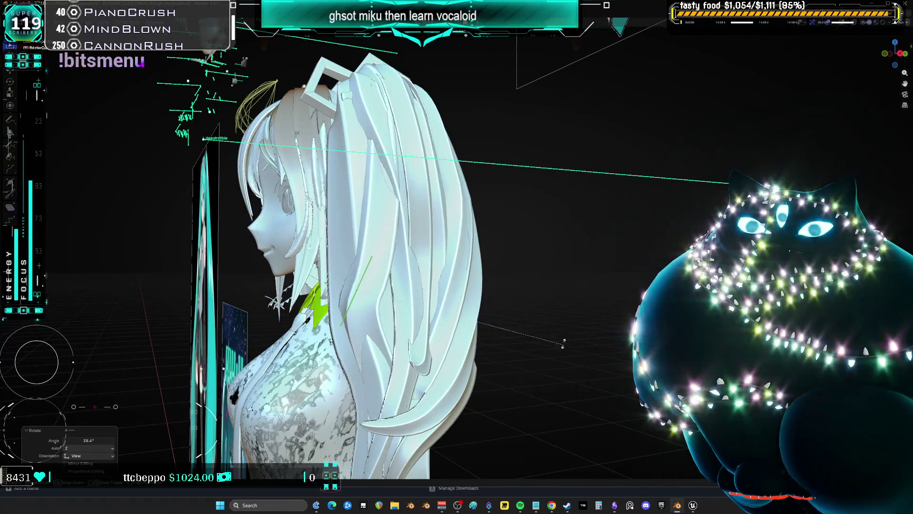
pyautogui.click(557, 304)
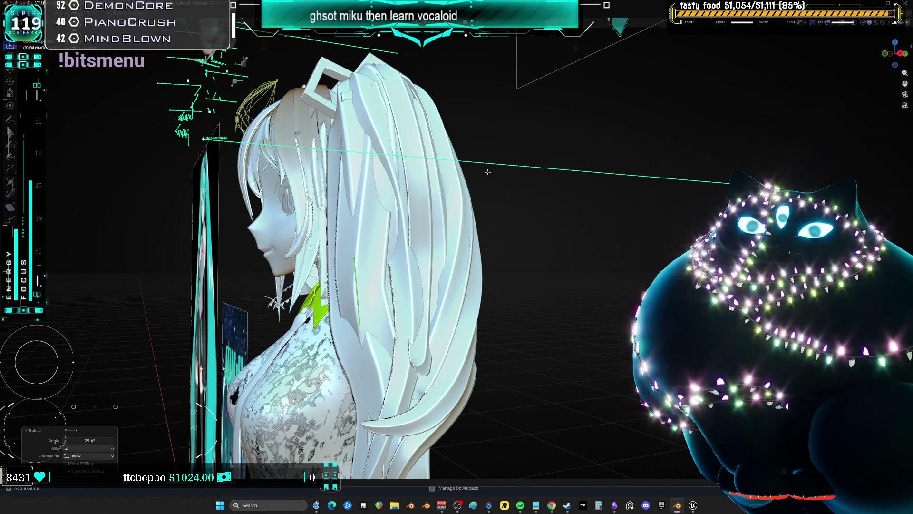
pyautogui.press('g')
pyautogui.click(541, 184)
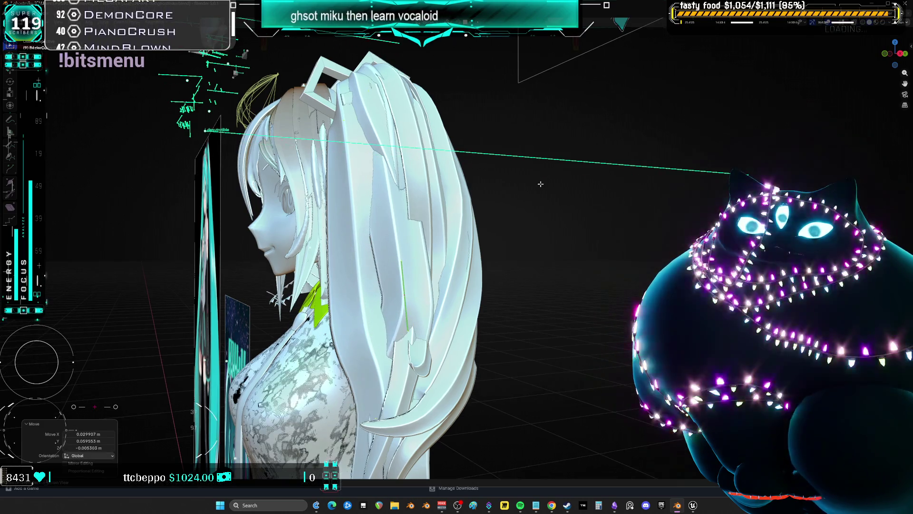
pyautogui.hotkey('ctrl', 't')
pyautogui.click(509, 139)
pyautogui.moveTo(509, 139)
pyautogui.mouseDown(button='middle')
pyautogui.moveTo(531, 158)
pyautogui.moveTo(493, 115)
pyautogui.moveTo(475, 123)
pyautogui.mouseUp(button='middle')
# Move the ponytail hair piece 0.406 m along the X axis
pyautogui.press('g')
pyautogui.press('x')
pyautogui.click(546, 134)
pyautogui.moveTo(547, 133)
pyautogui.mouseDown(button='middle')
pyautogui.moveTo(485, 155)
pyautogui.moveTo(504, 161)
pyautogui.moveTo(537, 224)
pyautogui.moveTo(570, 205)
pyautogui.mouseUp(button='middle')
pyautogui.scroll(4, 592, 211)
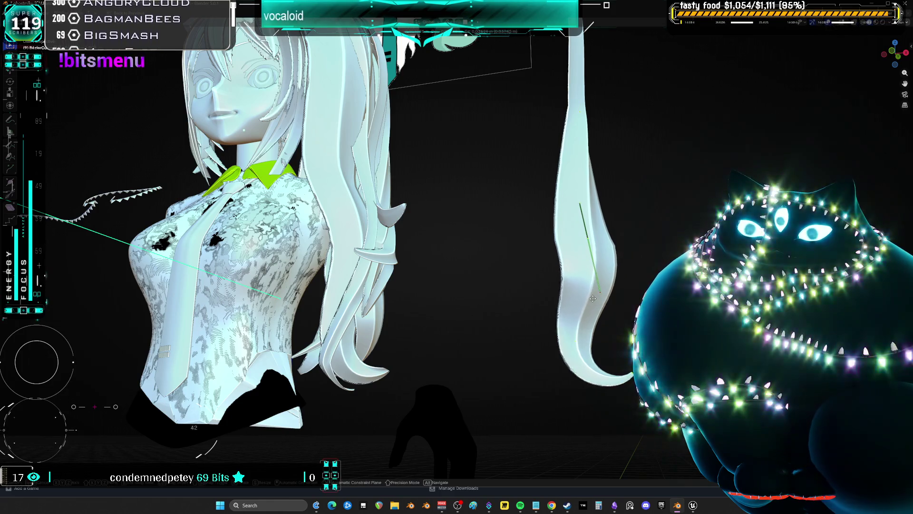
# Frame the whole model, box-select the ponytail curve's points and apply Smooth twice
pyautogui.moveTo(615, 219); pyautogui.dragTo(404, 221, button='middle')
pyautogui.press('KP_1')
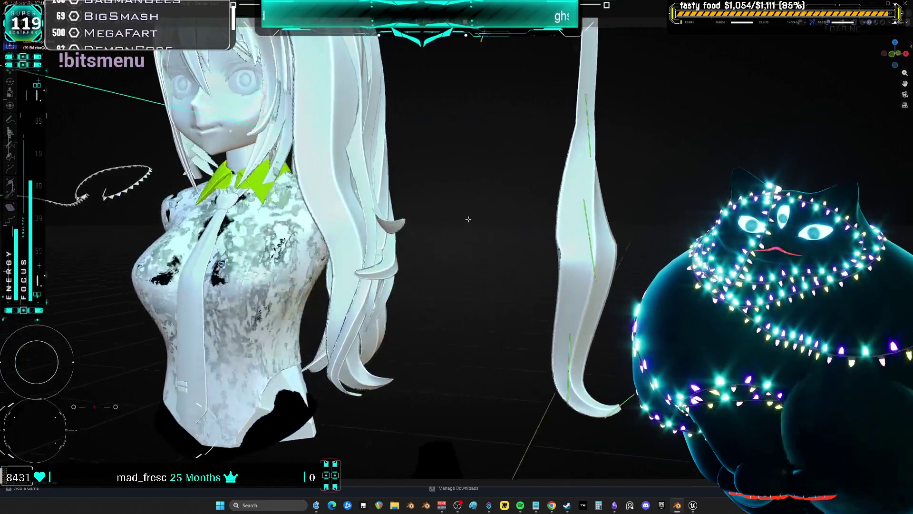
pyautogui.press('Home')
pyautogui.moveTo(566, 275)
pyautogui.mouseDown()
pyautogui.moveTo(540, 112)
pyautogui.moveTo(497, 88)
pyautogui.mouseUp()
pyautogui.rightClick(521, 124)
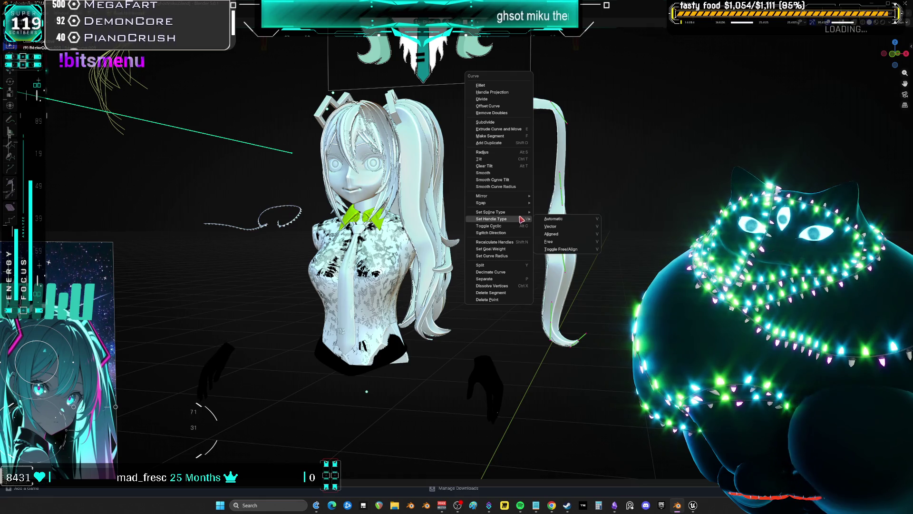
pyautogui.moveTo(518, 215)
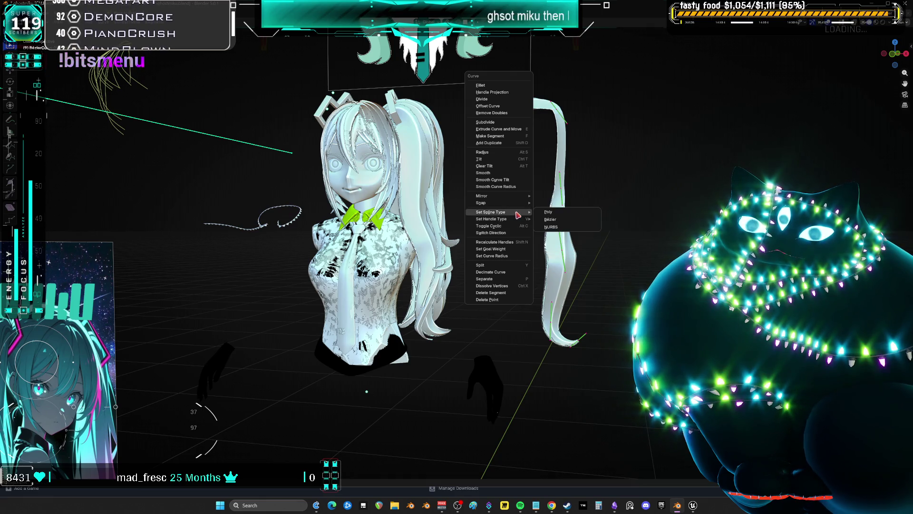
pyautogui.click(509, 174)
pyautogui.rightClick(510, 173)
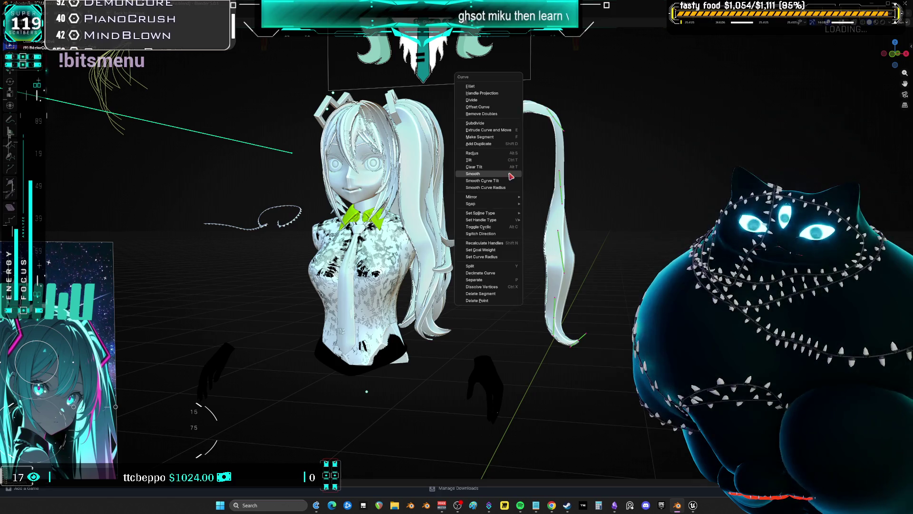
pyautogui.click(508, 180)
# Smooth the ponytail curve's radius and tilt, repeating the smoothing several times
pyautogui.moveTo(508, 181); pyautogui.dragTo(487, 194, button='middle')
pyautogui.rightClick(487, 195)
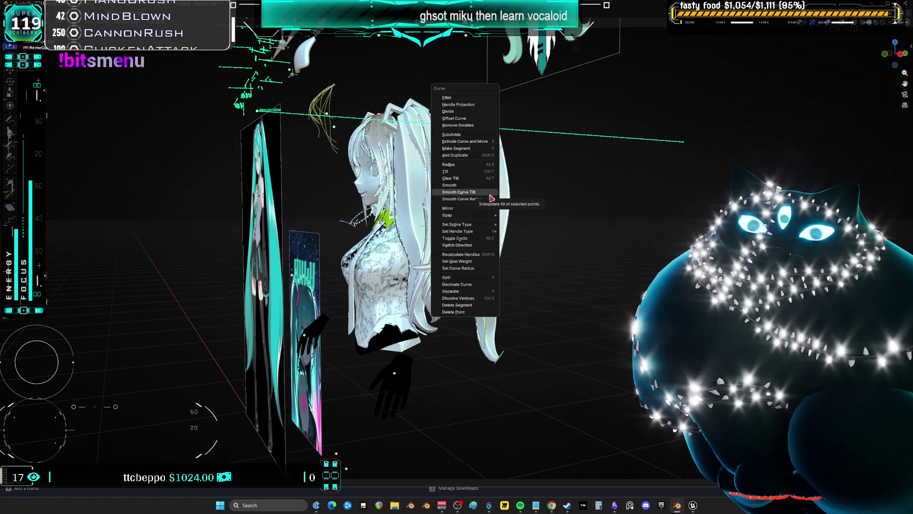
pyautogui.click(486, 199)
pyautogui.moveTo(486, 200)
pyautogui.mouseDown(button='middle')
pyautogui.moveTo(546, 203)
pyautogui.moveTo(502, 235)
pyautogui.moveTo(538, 235)
pyautogui.moveTo(490, 232)
pyautogui.moveTo(387, 270)
pyautogui.moveTo(477, 242)
pyautogui.moveTo(475, 266)
pyautogui.mouseUp(button='middle')
pyautogui.rightClick(511, 199)
pyautogui.click(507, 189)
pyautogui.rightClick(507, 189)
pyautogui.click(507, 189)
pyautogui.rightClick(506, 189)
pyautogui.click(506, 190)
# Move the loose ponytail strand about 0.41 m along X and inspect it from the front
pyautogui.press('g')
pyautogui.click(549, 235)
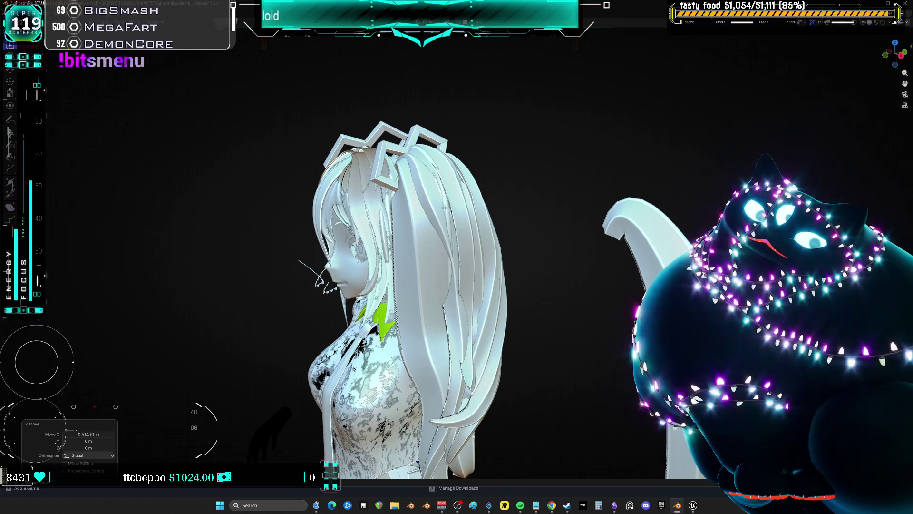
pyautogui.moveTo(445, 208); pyautogui.dragTo(460, 197, button='middle')
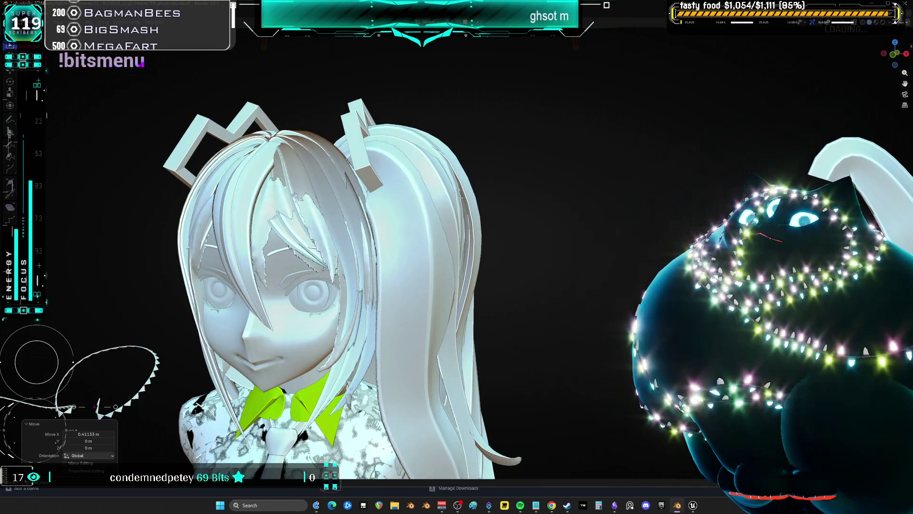
pyautogui.scroll(-2, 459, 197)
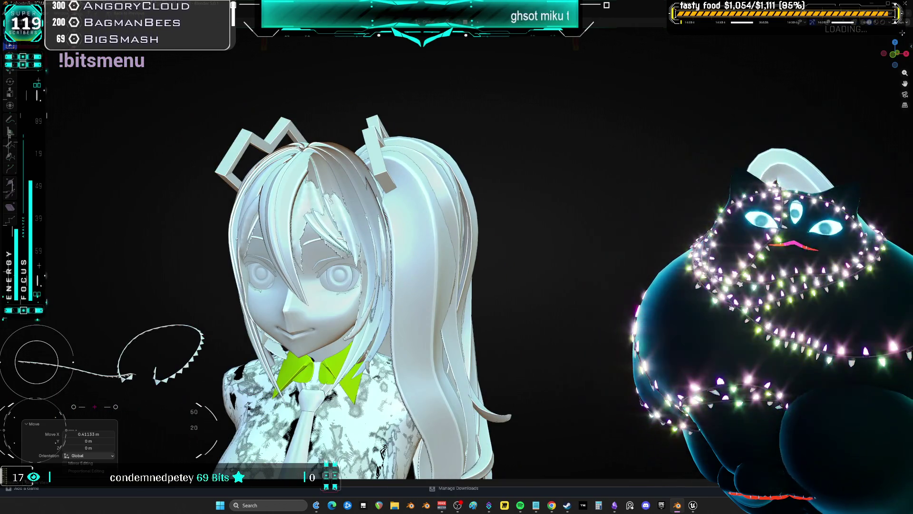
pyautogui.click(890, 23)
pyautogui.click(862, 72)
# Apply the blue-red metallic matcap and review the model from back and front angles
pyautogui.click(865, 86)
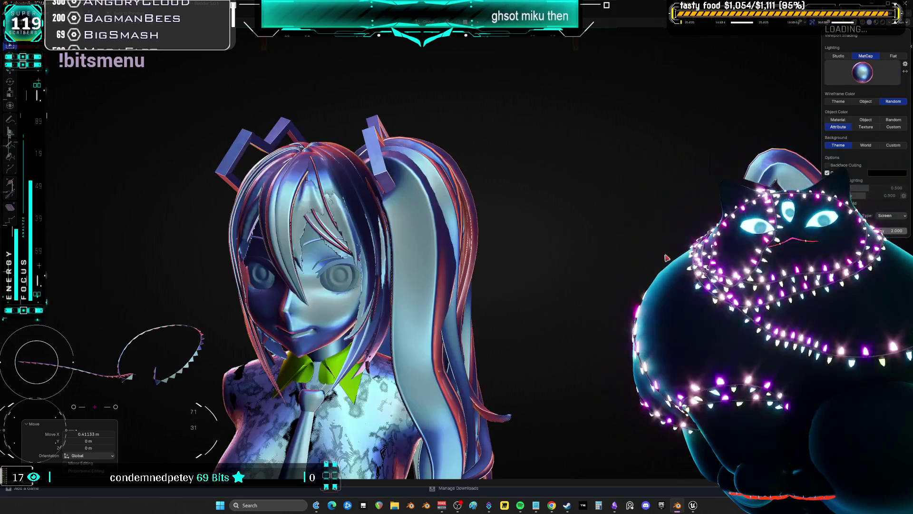
pyautogui.moveTo(557, 256)
pyautogui.mouseDown(button='middle')
pyautogui.moveTo(369, 255)
pyautogui.moveTo(356, 235)
pyautogui.moveTo(430, 232)
pyautogui.moveTo(455, 261)
pyautogui.moveTo(470, 227)
pyautogui.mouseUp(button='middle')
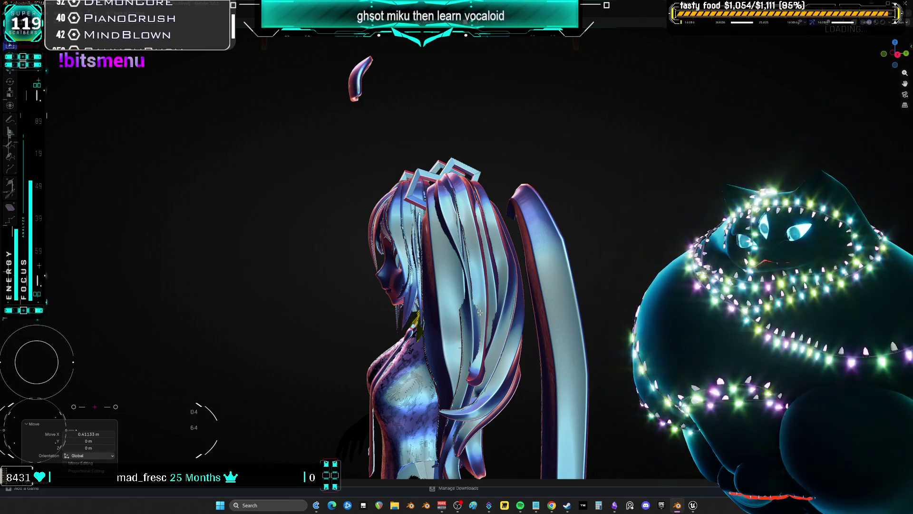
pyautogui.moveTo(502, 327)
pyautogui.mouseDown(button='middle')
pyautogui.moveTo(508, 268)
pyautogui.moveTo(485, 269)
pyautogui.mouseUp(button='middle')
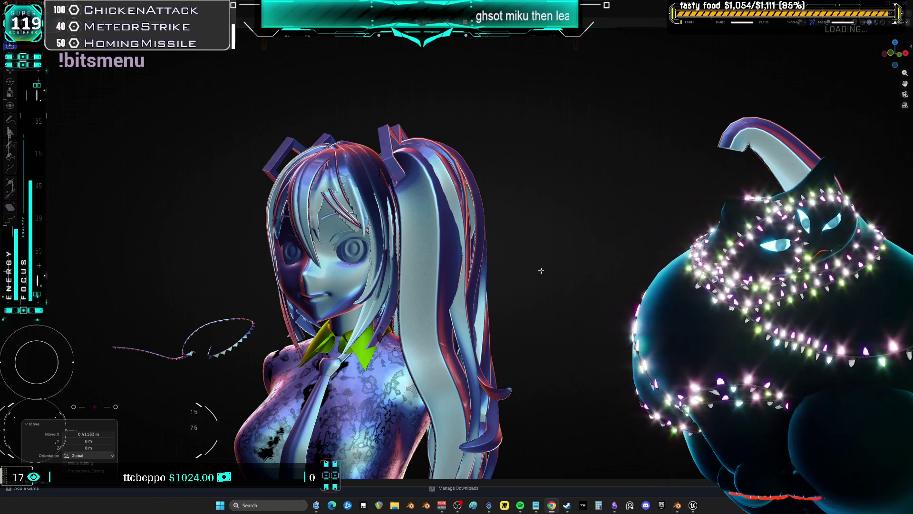
pyautogui.moveTo(490, 255); pyautogui.dragTo(359, 267, button='middle')
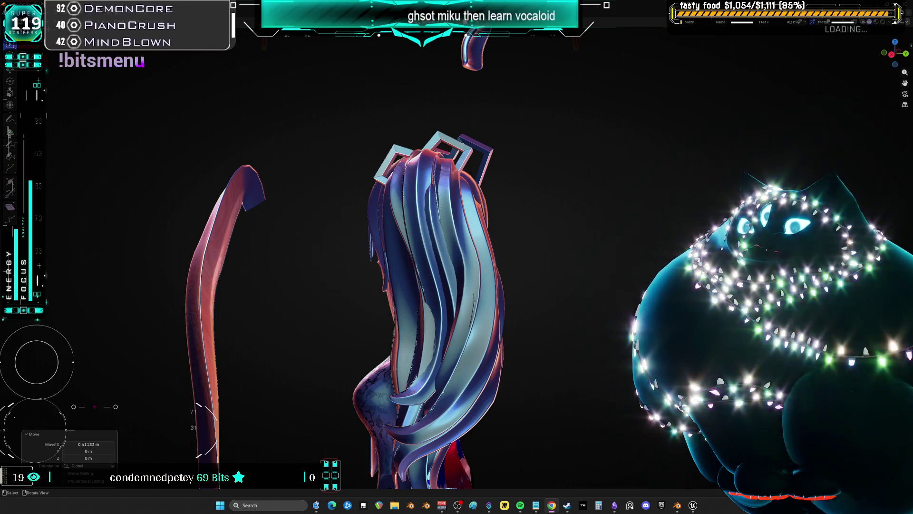
# Open Preferences and try the Candymouse, Blue Genes, Deep Dark Sea and other theme presets
pyautogui.click(29, 19)
pyautogui.click(47, 101)
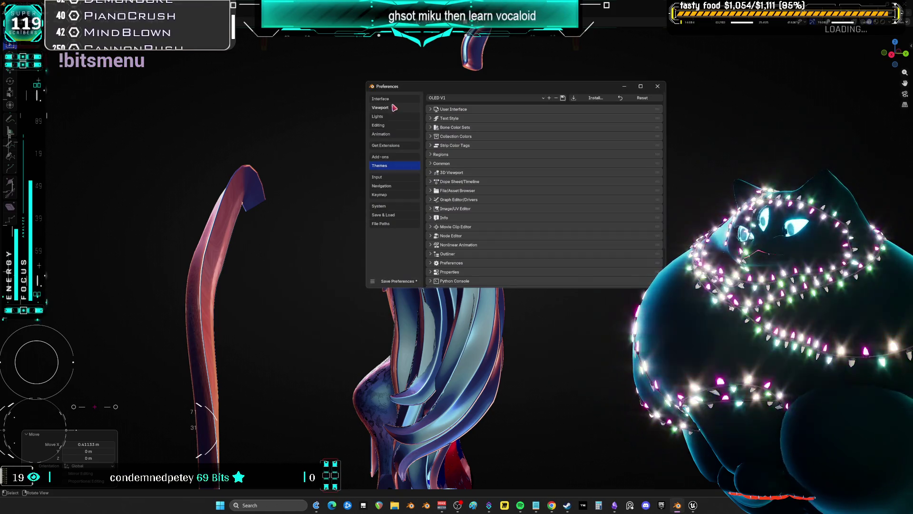
pyautogui.click(451, 98)
pyautogui.click(449, 161)
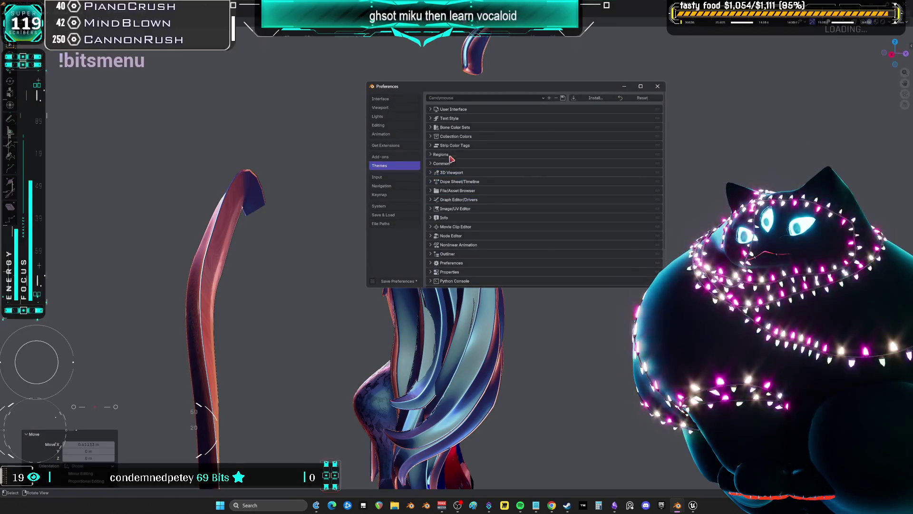
pyautogui.click(460, 99)
pyautogui.click(461, 134)
pyautogui.click(466, 98)
pyautogui.click(469, 153)
pyautogui.click(470, 99)
pyautogui.click(470, 154)
pyautogui.click(472, 99)
pyautogui.click(473, 167)
pyautogui.click(474, 99)
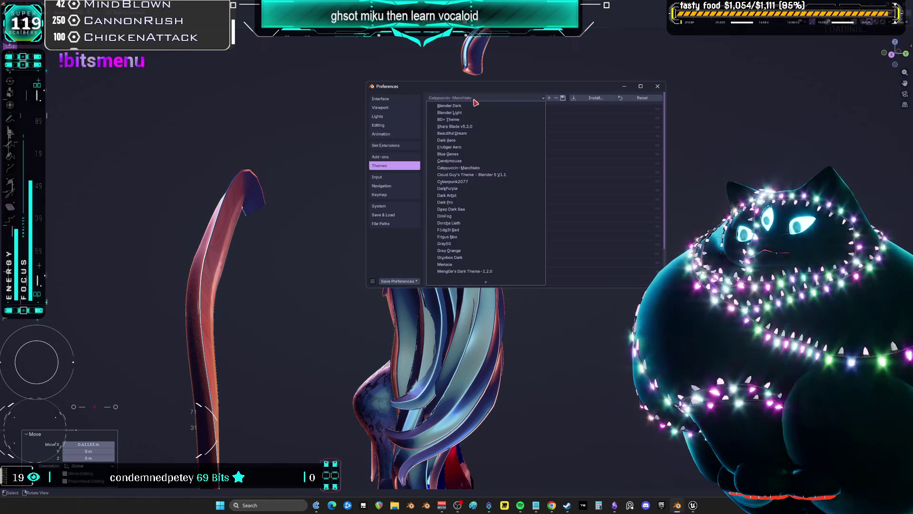
pyautogui.click(474, 209)
# Try Frigus Nox and Momo Light, then settle on Neon Nexus and close Preferences
pyautogui.click(484, 99)
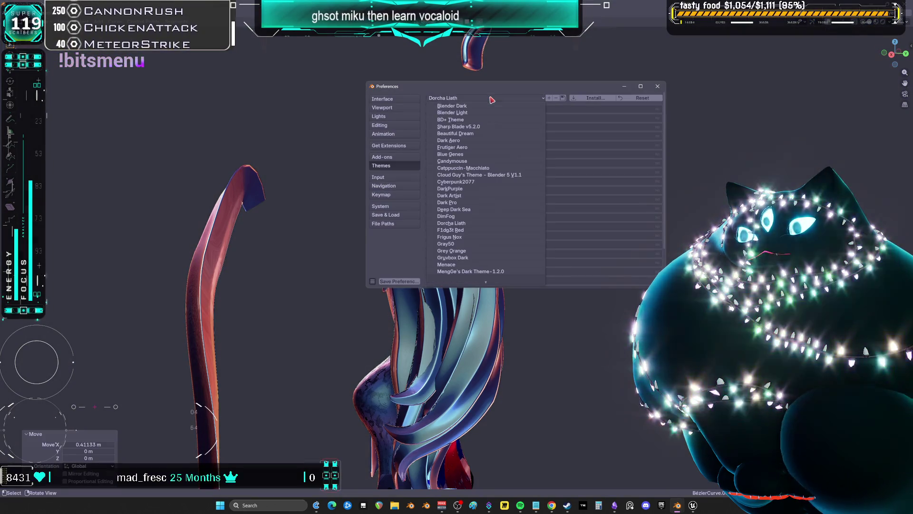
pyautogui.click(473, 238)
pyautogui.click(481, 270)
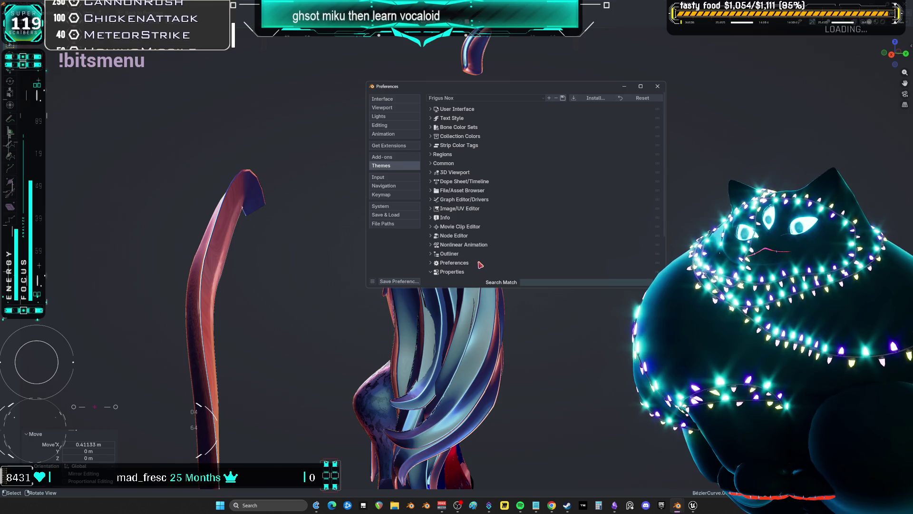
pyautogui.click(462, 99)
pyautogui.scroll(-2, 485, 246)
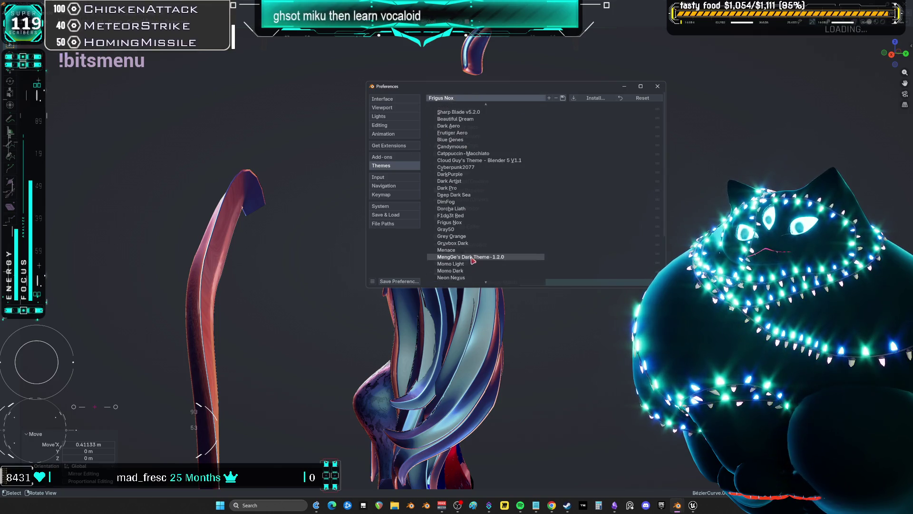
pyautogui.click(469, 248)
pyautogui.click(477, 99)
pyautogui.scroll(-1, 461, 252)
pyautogui.click(462, 264)
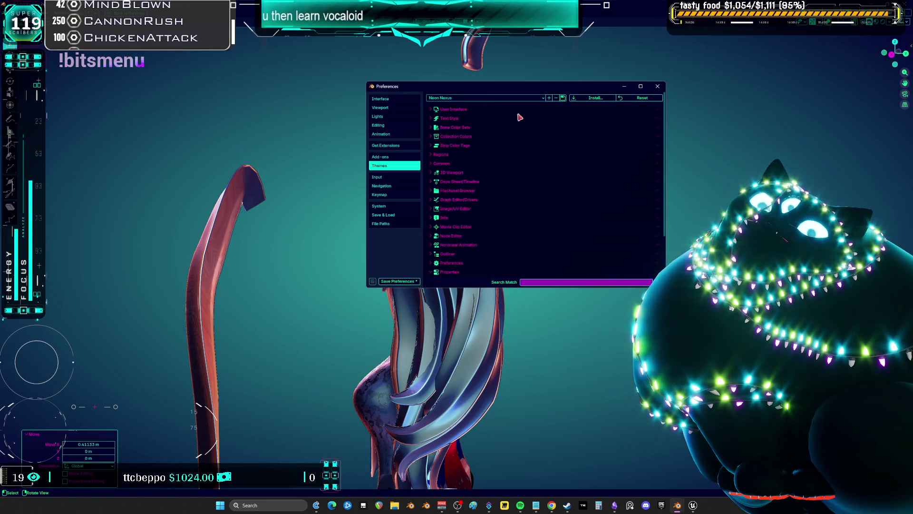
pyautogui.click(657, 87)
pyautogui.moveTo(504, 185); pyautogui.dragTo(571, 196, button='middle')
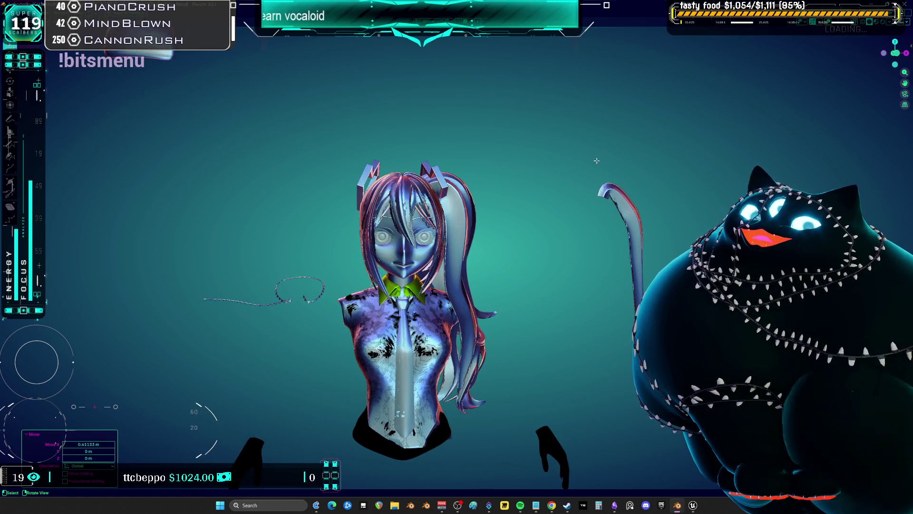
# Switch the viewport to Material Preview shading and view Miku from the front, then the back
pyautogui.press('z')
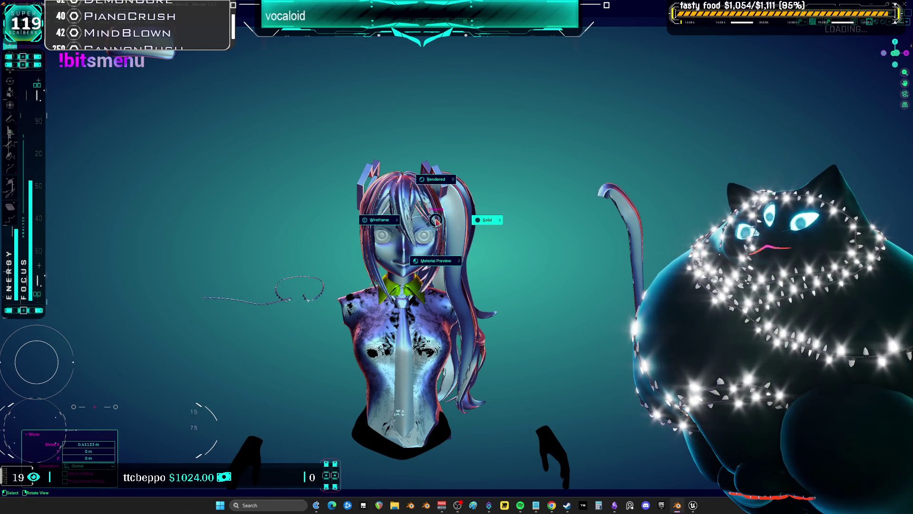
pyautogui.click(435, 278)
pyautogui.moveTo(435, 279); pyautogui.dragTo(422, 277, button='middle')
pyautogui.scroll(5, 423, 276)
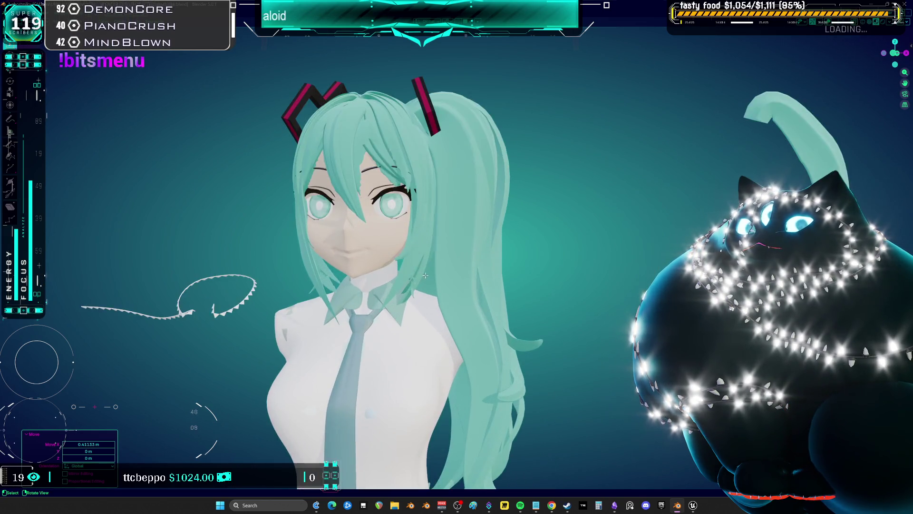
pyautogui.press('KP_1')
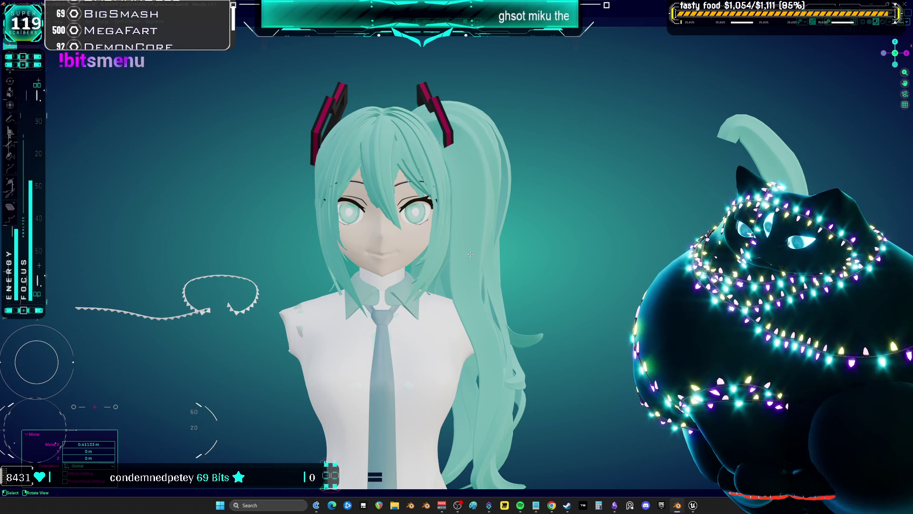
pyautogui.moveTo(531, 234)
pyautogui.mouseDown(button='middle')
pyautogui.moveTo(451, 247)
pyautogui.moveTo(442, 190)
pyautogui.moveTo(406, 267)
pyautogui.moveTo(470, 218)
pyautogui.moveTo(506, 332)
pyautogui.moveTo(531, 341)
pyautogui.moveTo(494, 333)
pyautogui.moveTo(447, 350)
pyautogui.moveTo(474, 305)
pyautogui.moveTo(394, 328)
pyautogui.mouseUp(button='middle')
pyautogui.hotkey('ctrl', 'Tab')
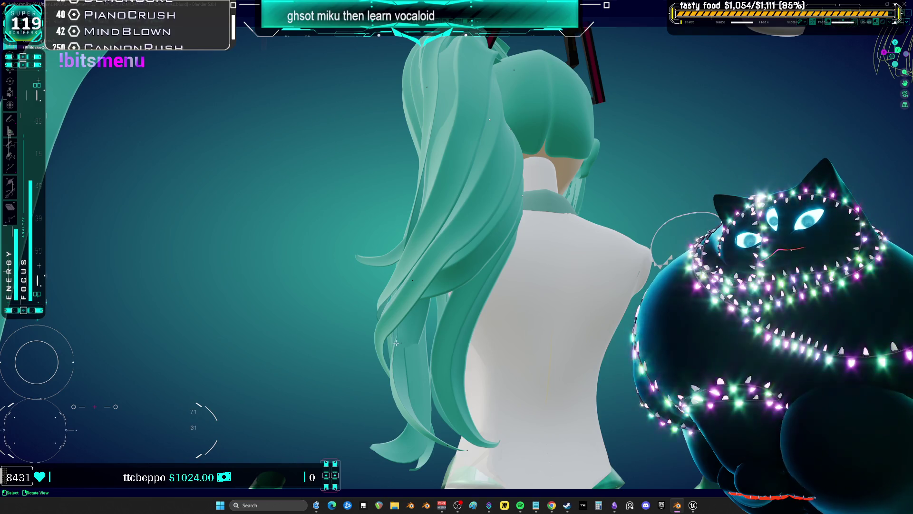
# Move a hair curve point beside the torso and reshape that teal strand
pyautogui.press('g')
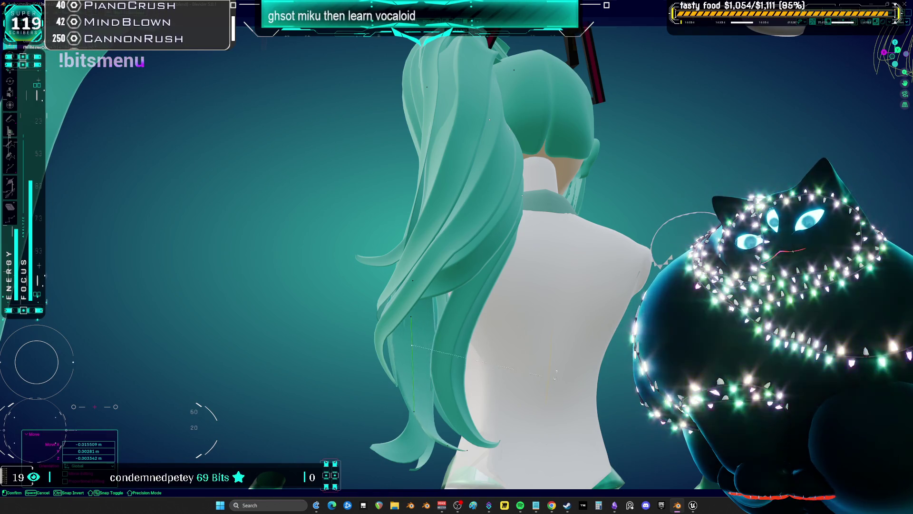
pyautogui.moveTo(555, 251)
pyautogui.mouseDown(button='middle')
pyautogui.moveTo(556, 237)
pyautogui.moveTo(589, 358)
pyautogui.moveTo(585, 348)
pyautogui.moveTo(480, 405)
pyautogui.moveTo(470, 283)
pyautogui.mouseUp(button='middle')
pyautogui.click(558, 237)
pyautogui.scroll(2, 480, 405)
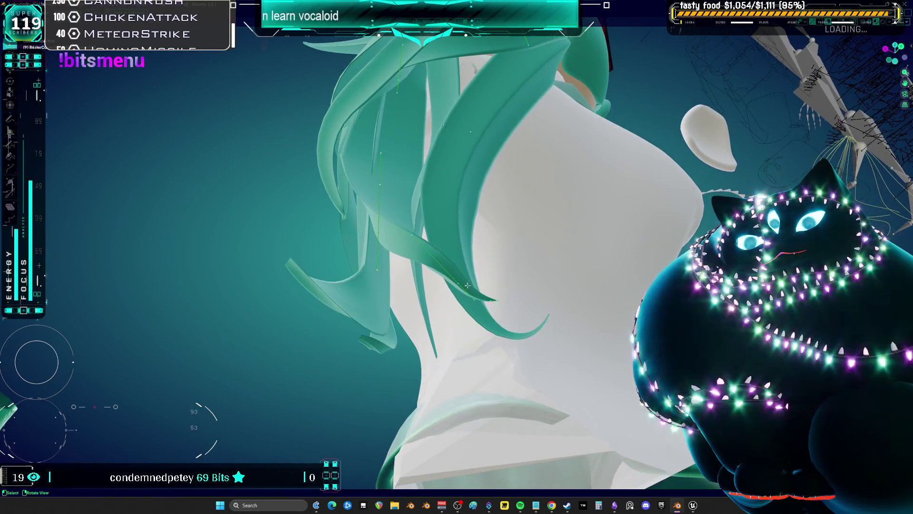
pyautogui.moveTo(454, 300); pyautogui.dragTo(501, 300)
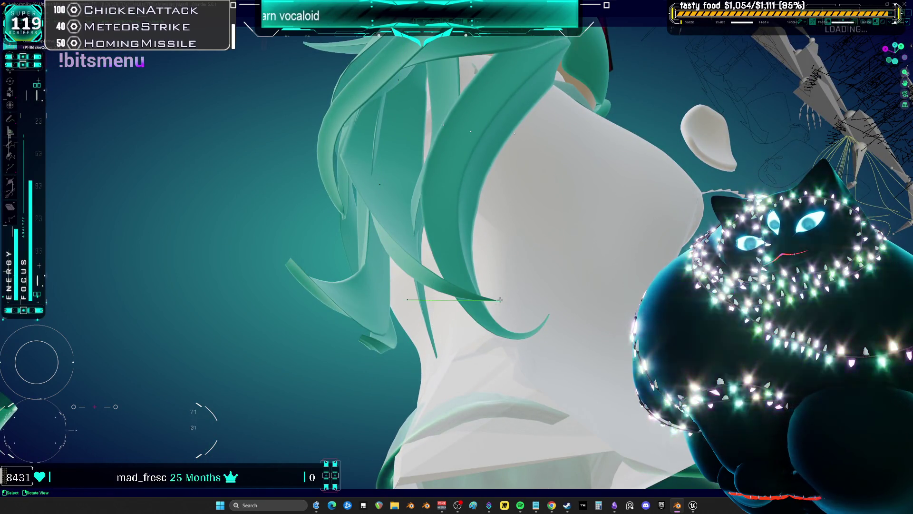
pyautogui.moveTo(383, 324); pyautogui.dragTo(384, 184)
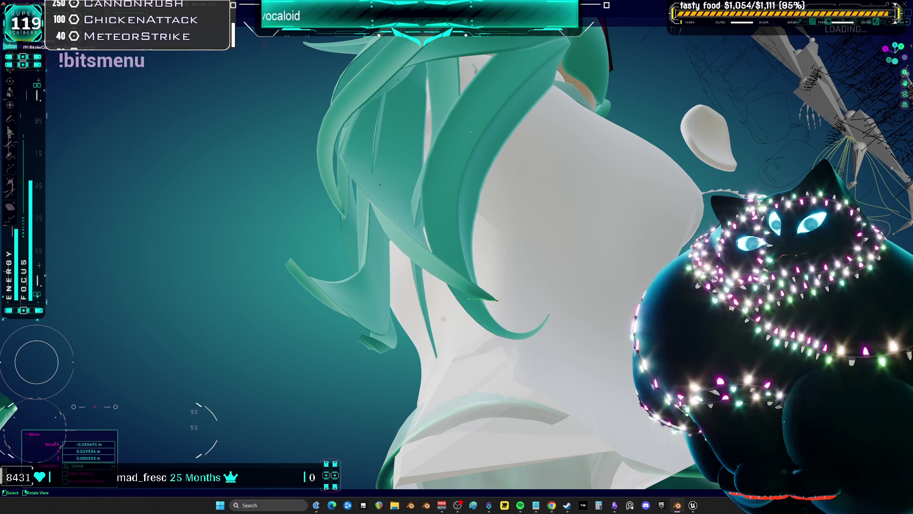
pyautogui.moveTo(383, 184); pyautogui.dragTo(404, 267, button='middle')
pyautogui.moveTo(376, 304); pyautogui.dragTo(381, 299)
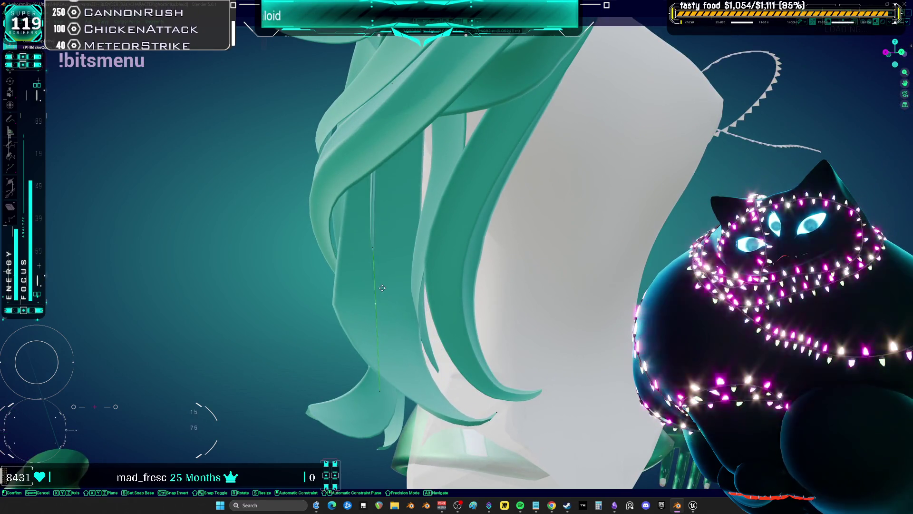
# Scale the hair curve point by 2.105
pyautogui.press('s')
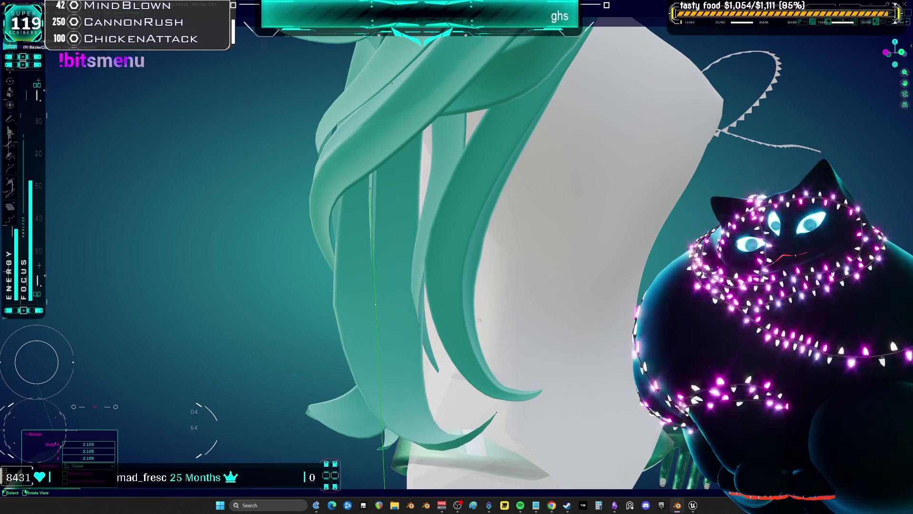
pyautogui.click(457, 294)
pyautogui.moveTo(456, 294); pyautogui.dragTo(459, 316, button='middle')
pyautogui.moveTo(385, 304); pyautogui.dragTo(384, 299)
pyautogui.moveTo(384, 300)
pyautogui.mouseDown(button='middle')
pyautogui.moveTo(525, 323)
pyautogui.moveTo(594, 321)
pyautogui.moveTo(609, 331)
pyautogui.mouseUp(button='middle')
# In front view, shift the point about 0.008 m along X and -0.011 m along Z
pyautogui.press('g')
pyautogui.press('Escape')
pyautogui.press('KP_1')
pyautogui.press('g')
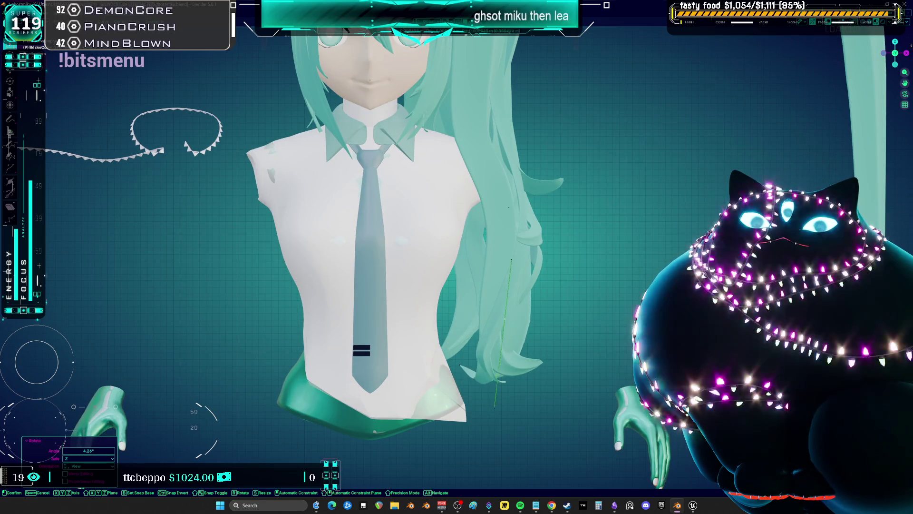
pyautogui.press('Return')
pyautogui.press('g')
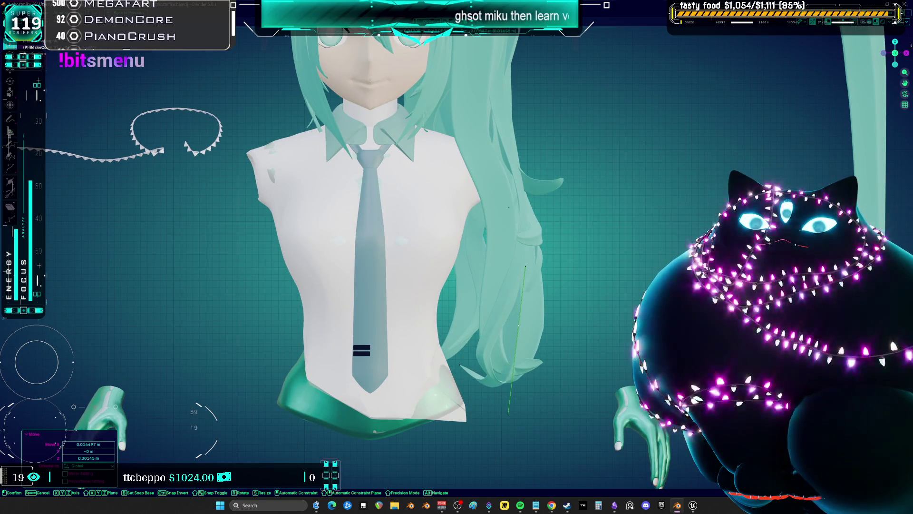
pyautogui.press('Return')
pyautogui.moveTo(590, 354)
pyautogui.mouseDown(button='middle')
pyautogui.moveTo(616, 357)
pyautogui.moveTo(562, 349)
pyautogui.mouseUp(button='middle')
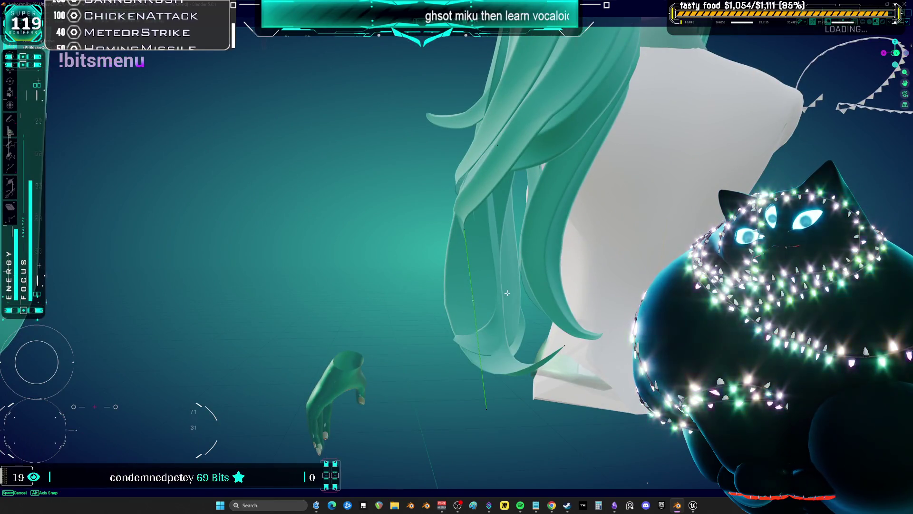
# Shrink a hair strand point to 0.707, reposition it, then scale it to 1.130
pyautogui.press('g')
pyautogui.click(578, 294)
pyautogui.moveTo(578, 295); pyautogui.dragTo(666, 280, button='middle')
pyautogui.press('s')
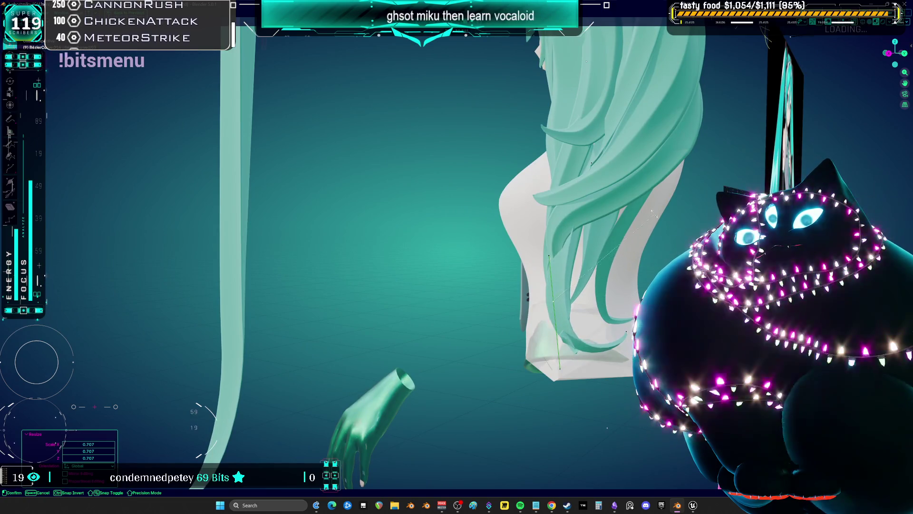
pyautogui.click(635, 179)
pyautogui.moveTo(635, 179)
pyautogui.mouseDown(button='middle')
pyautogui.moveTo(562, 268)
pyautogui.moveTo(549, 245)
pyautogui.moveTo(526, 294)
pyautogui.mouseUp(button='middle')
pyautogui.press('s')
pyautogui.click(632, 178)
pyautogui.scroll(2, 562, 268)
# Reposition the hair strand point behind the shoulder with a series of moves
pyautogui.press('g')
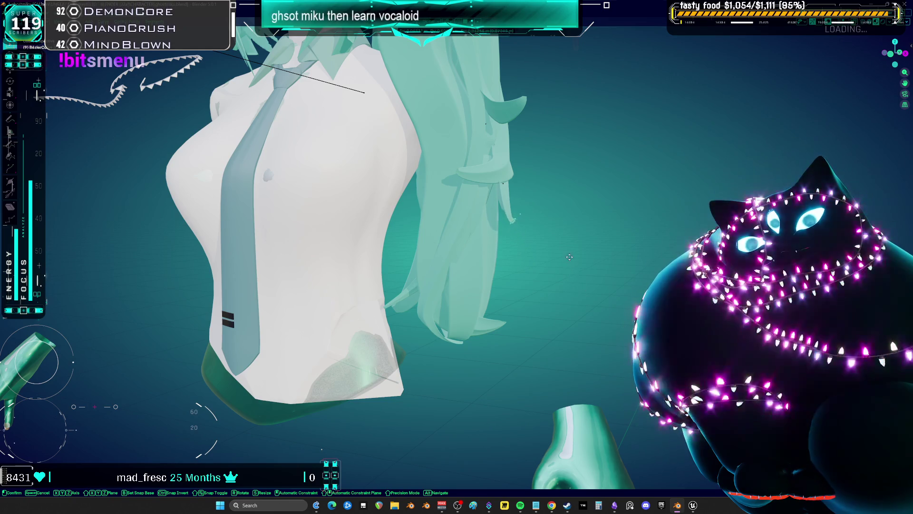
pyautogui.click(569, 258)
pyautogui.moveTo(569, 257)
pyautogui.mouseDown(button='middle')
pyautogui.moveTo(448, 288)
pyautogui.moveTo(561, 365)
pyautogui.moveTo(559, 354)
pyautogui.moveTo(602, 332)
pyautogui.moveTo(612, 313)
pyautogui.mouseUp(button='middle')
pyautogui.press('g')
pyautogui.click(481, 275)
pyautogui.press('g')
pyautogui.keyDown('alt'); pyautogui.click(561, 365); pyautogui.keyUp('alt')
pyautogui.press('g')
pyautogui.click(612, 313)
pyautogui.press('g')
pyautogui.click(619, 341)
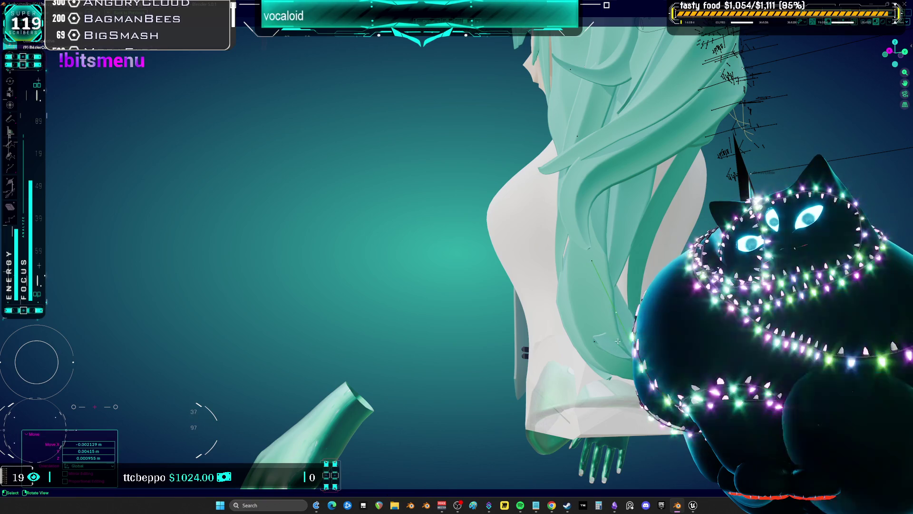
pyautogui.press('g')
pyautogui.click(598, 363)
# Tilt the hair strand and move its point along the Y axis
pyautogui.moveTo(598, 363); pyautogui.dragTo(661, 258, button='middle')
pyautogui.click(659, 258)
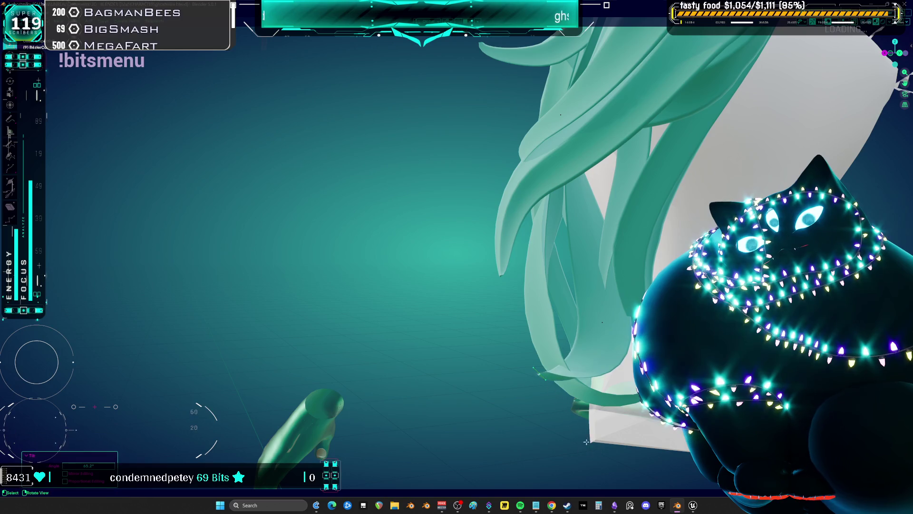
pyautogui.press('g')
pyautogui.press('y')
pyautogui.click(617, 312)
pyautogui.moveTo(617, 313); pyautogui.dragTo(500, 366, button='middle')
pyautogui.press('g')
pyautogui.press('Escape')
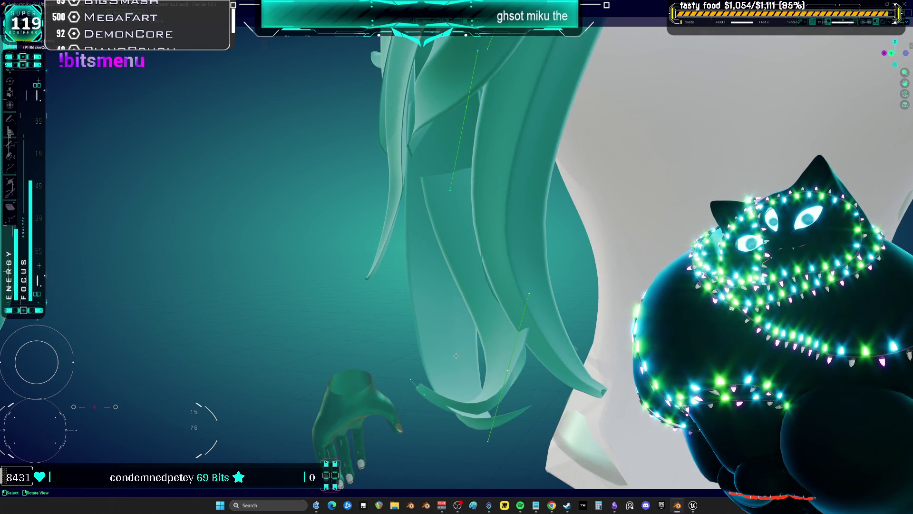
pyautogui.press('g')
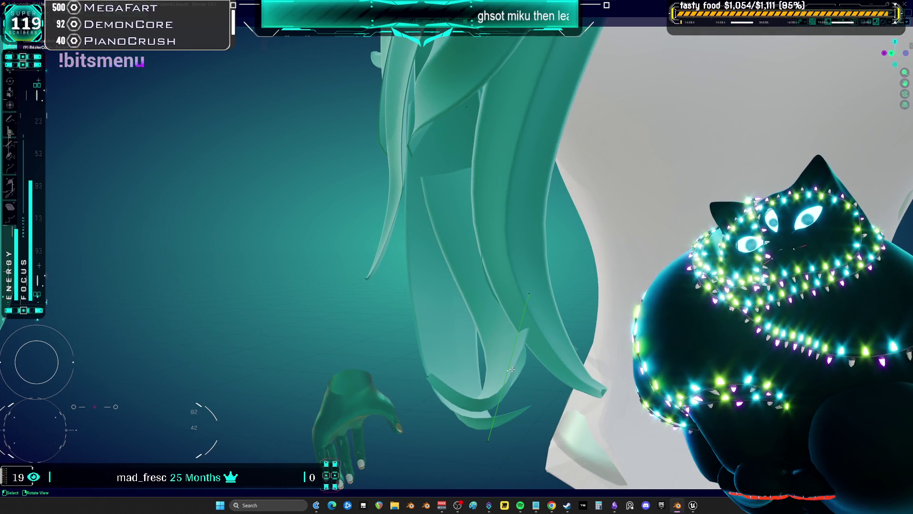
pyautogui.press('y')
# Rotate the hair strand 10.3° about Z
pyautogui.press('r')
pyautogui.click(528, 380)
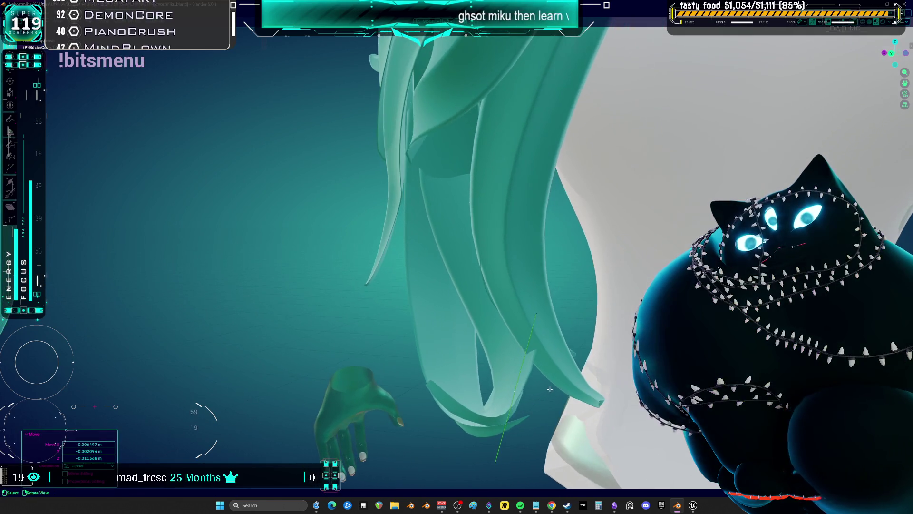
pyautogui.press('r')
pyautogui.moveTo(630, 355)
pyautogui.mouseDown(button='middle')
pyautogui.moveTo(370, 265)
pyautogui.moveTo(539, 337)
pyautogui.mouseUp(button='middle')
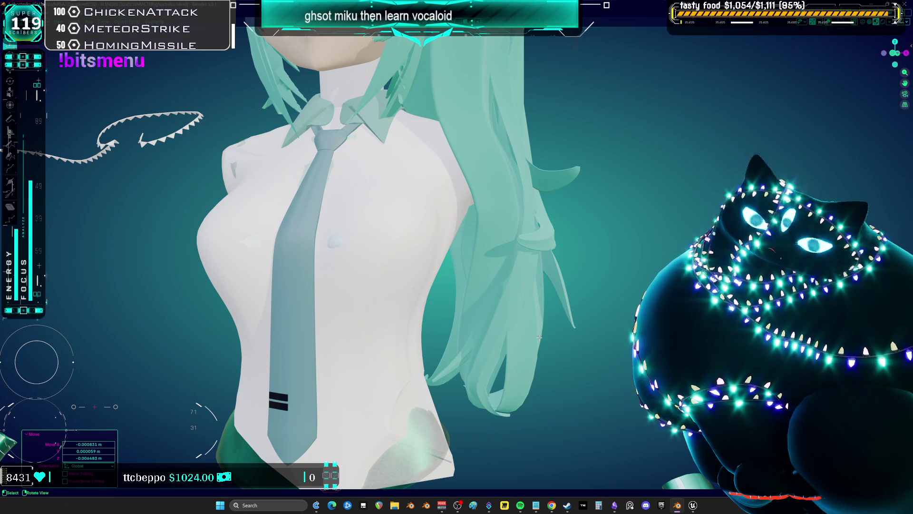
pyautogui.scroll(-3, 456, 256)
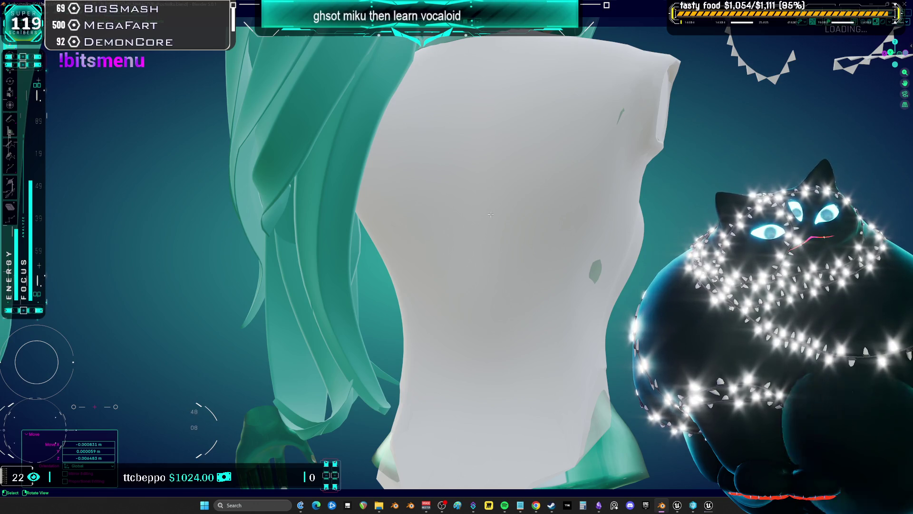
# Orbit round to a front view of Miku and zoom in
pyautogui.moveTo(489, 206)
pyautogui.mouseDown(button='middle')
pyautogui.moveTo(530, 174)
pyautogui.moveTo(486, 166)
pyautogui.moveTo(591, 207)
pyautogui.moveTo(420, 202)
pyautogui.moveTo(478, 193)
pyautogui.moveTo(491, 292)
pyautogui.mouseUp(button='middle')
pyautogui.scroll(4, 473, 210)
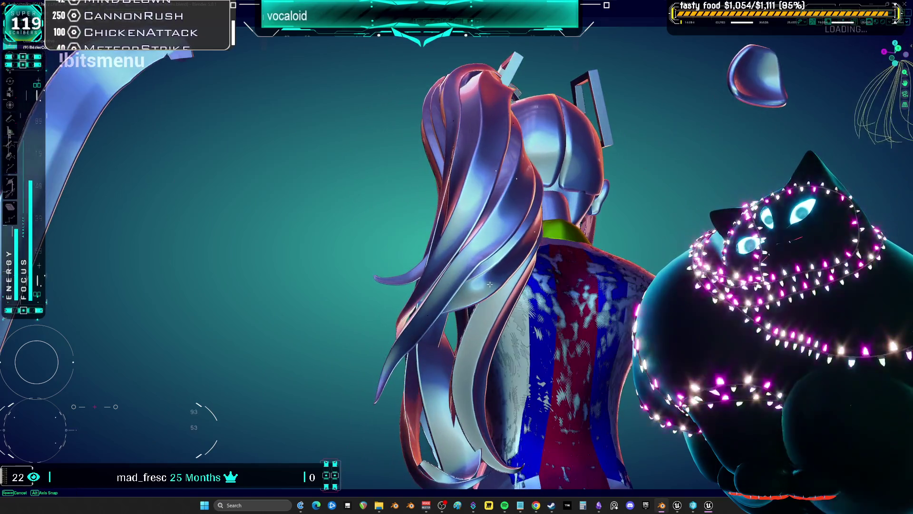
# Switch to Edit Mode and move the ponytail geometry to new positions
pyautogui.hotkey('ctrl', 'Tab')
pyautogui.press('g')
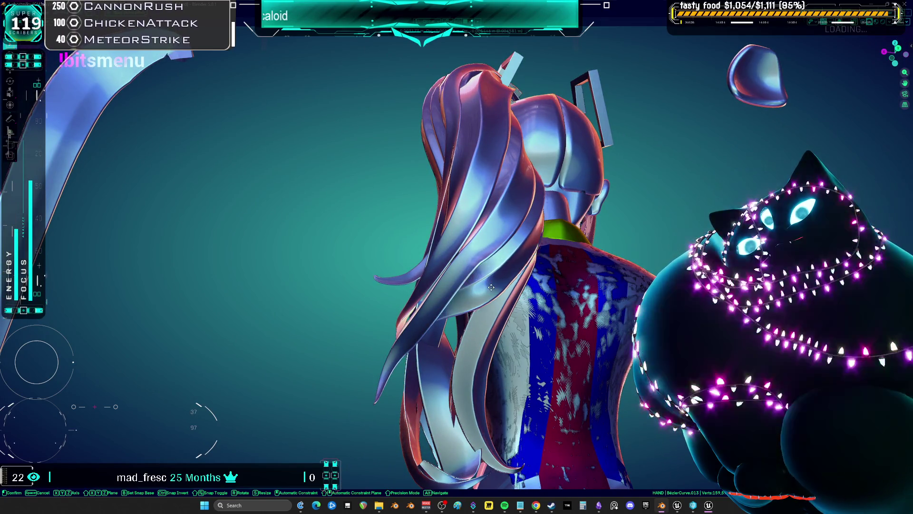
pyautogui.click(556, 316)
pyautogui.moveTo(556, 317)
pyautogui.mouseDown(button='middle')
pyautogui.moveTo(500, 314)
pyautogui.moveTo(452, 263)
pyautogui.mouseUp(button='middle')
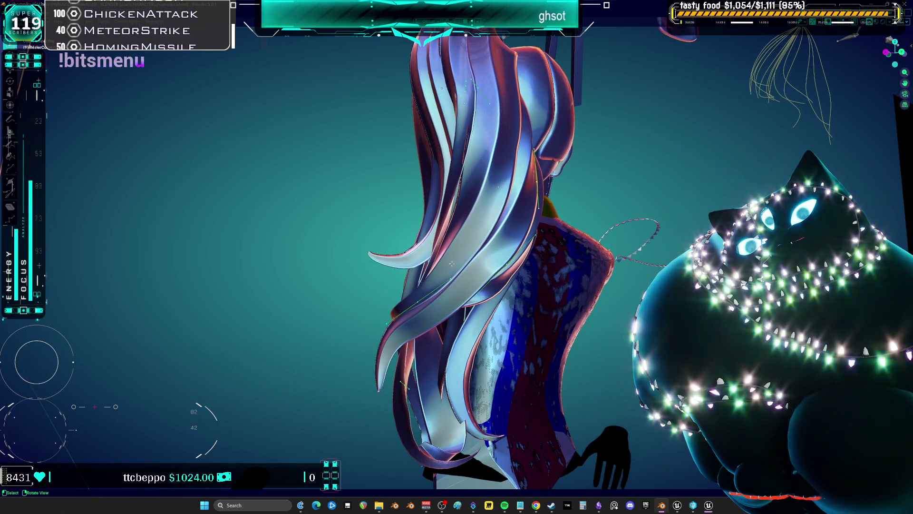
pyautogui.press('g')
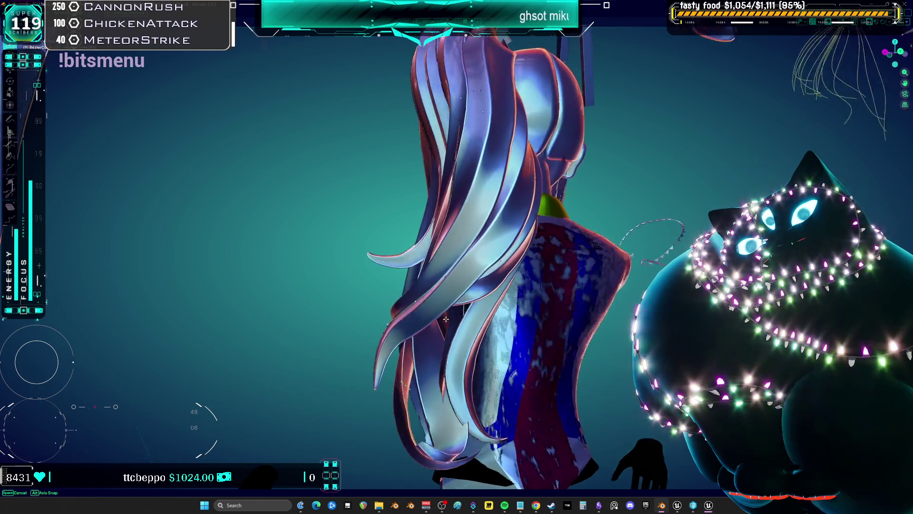
pyautogui.click(434, 353)
pyautogui.moveTo(435, 353)
pyautogui.mouseDown(button='middle')
pyautogui.moveTo(405, 336)
pyautogui.moveTo(499, 326)
pyautogui.moveTo(442, 270)
pyautogui.moveTo(544, 327)
pyautogui.moveTo(504, 418)
pyautogui.moveTo(472, 401)
pyautogui.moveTo(427, 331)
pyautogui.mouseUp(button='middle')
pyautogui.press('g')
pyautogui.press('x')
pyautogui.rightClick(444, 266)
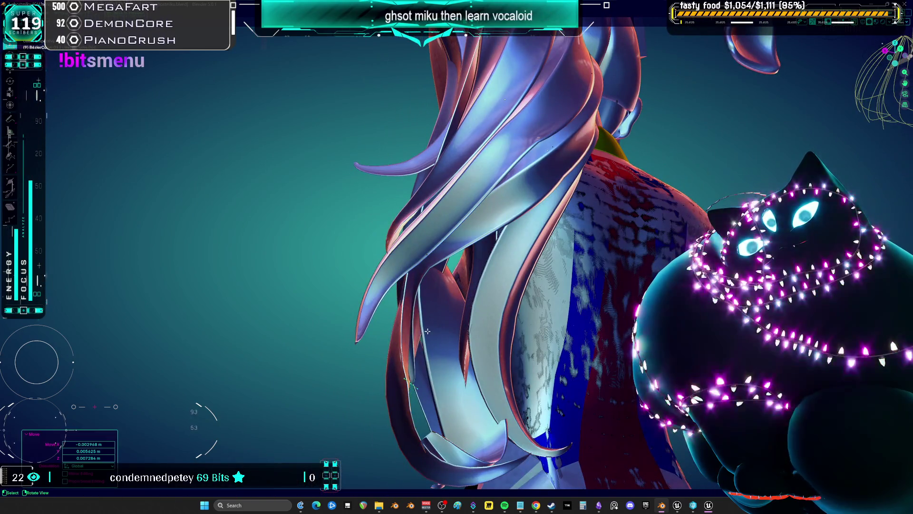
pyautogui.rightClick(422, 429)
pyautogui.moveTo(422, 429)
pyautogui.mouseDown(button='middle')
pyautogui.moveTo(406, 255)
pyautogui.moveTo(439, 202)
pyautogui.moveTo(433, 241)
pyautogui.moveTo(396, 283)
pyautogui.moveTo(390, 280)
pyautogui.moveTo(480, 229)
pyautogui.mouseUp(button='middle')
# Move the ponytail points twice and tilt the ponytail curve
pyautogui.press('g')
pyautogui.click(445, 226)
pyautogui.press('g')
pyautogui.click(381, 280)
pyautogui.press('r')
pyautogui.press('Escape')
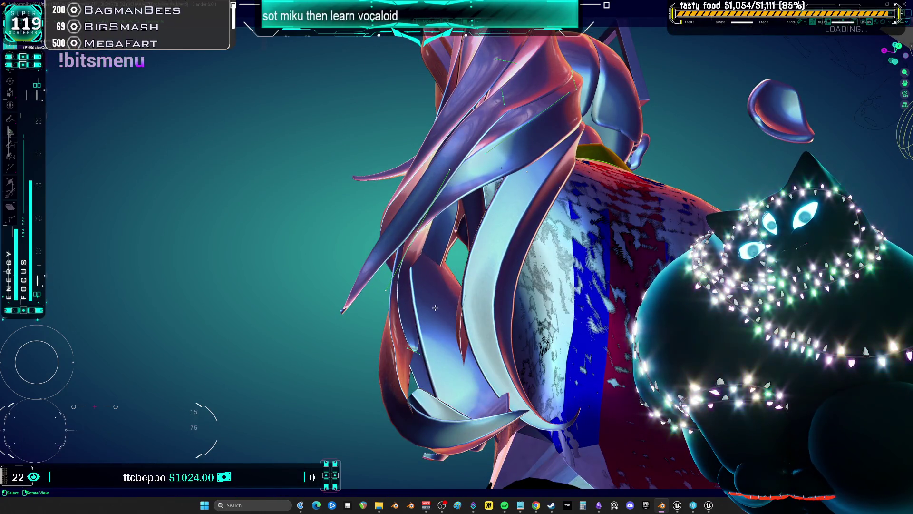
pyautogui.moveTo(376, 378); pyautogui.dragTo(398, 259, button='middle')
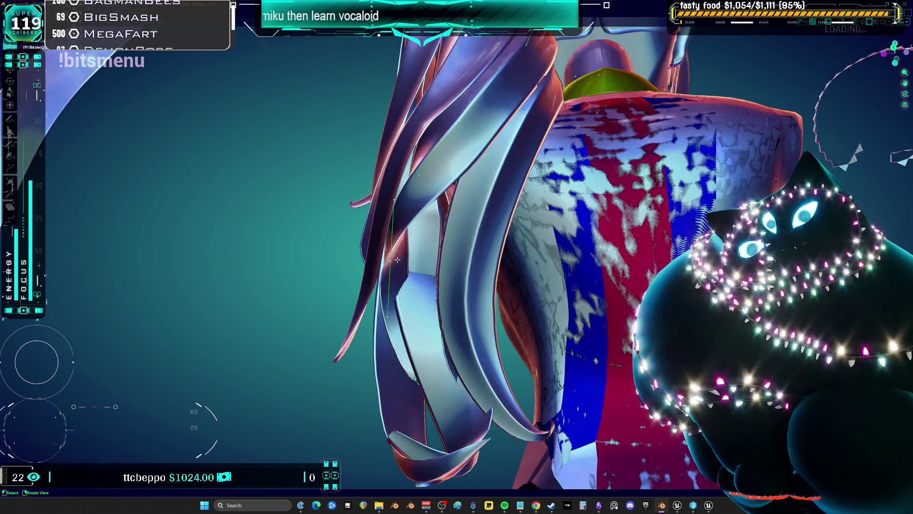
pyautogui.press('r')
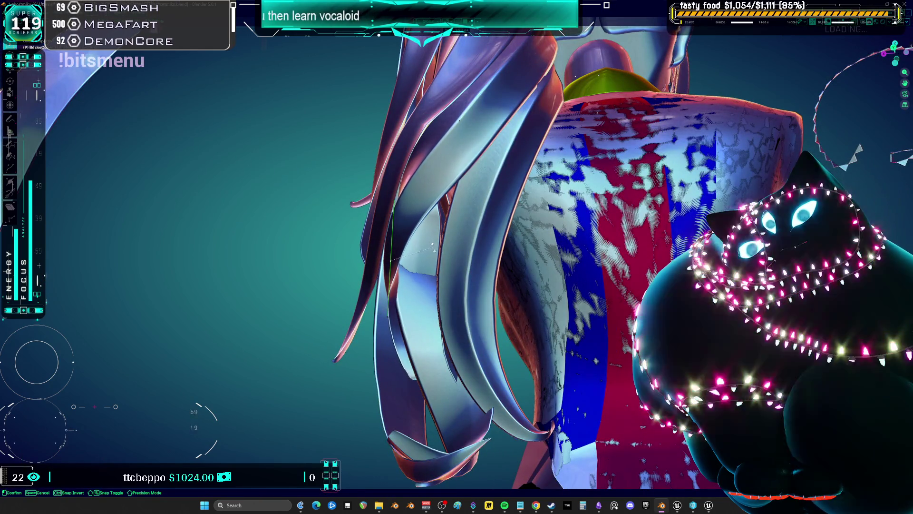
pyautogui.press('Escape')
pyautogui.press('r')
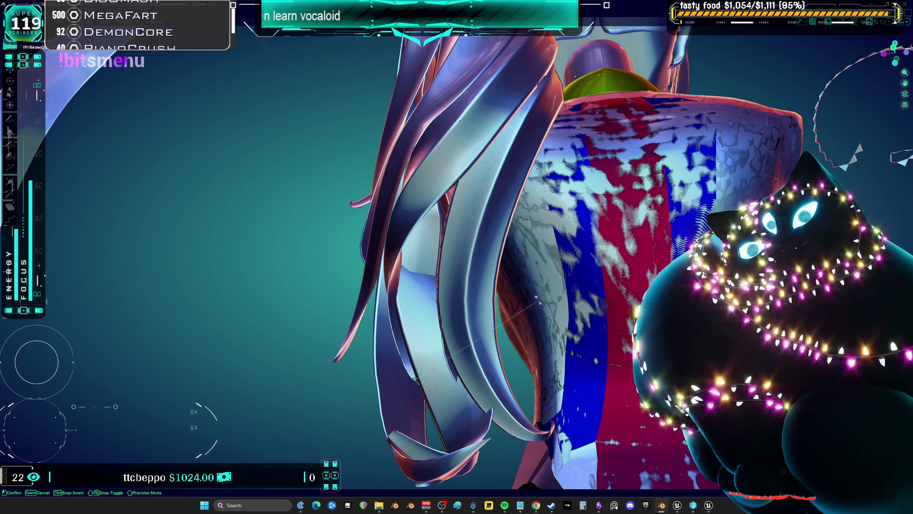
pyautogui.click(396, 278)
# Scale the ponytail points by 6.339 and rotate them −78.4° about Z
pyautogui.press('g')
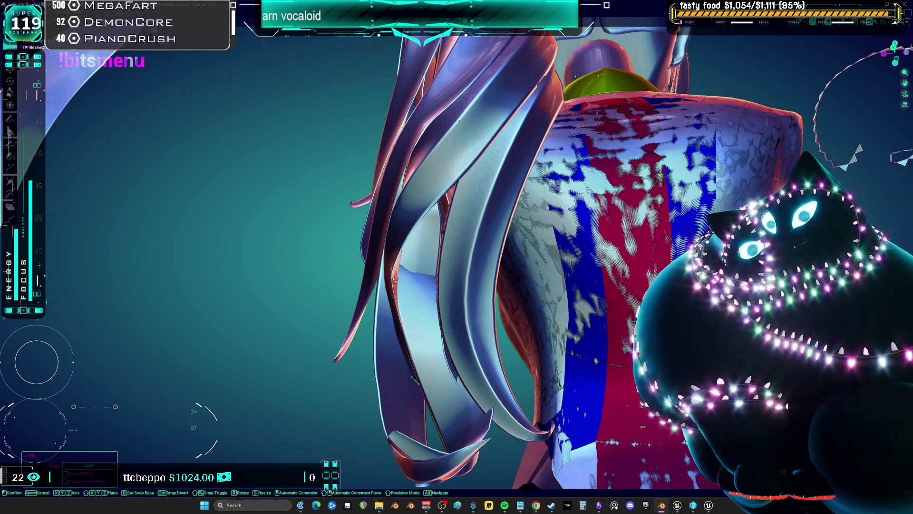
pyautogui.press('Escape')
pyautogui.moveTo(389, 262); pyautogui.dragTo(402, 301, button='middle')
pyautogui.press('s')
pyautogui.click(475, 381)
pyautogui.moveTo(475, 381)
pyautogui.mouseDown(button='middle')
pyautogui.moveTo(610, 345)
pyautogui.moveTo(475, 295)
pyautogui.moveTo(495, 270)
pyautogui.moveTo(557, 271)
pyautogui.mouseUp(button='middle')
pyautogui.press('r')
pyautogui.click(468, 270)
pyautogui.press('g')
pyautogui.click(473, 285)
pyautogui.moveTo(473, 285)
pyautogui.mouseDown(button='middle')
pyautogui.moveTo(494, 286)
pyautogui.moveTo(417, 270)
pyautogui.mouseUp(button='middle')
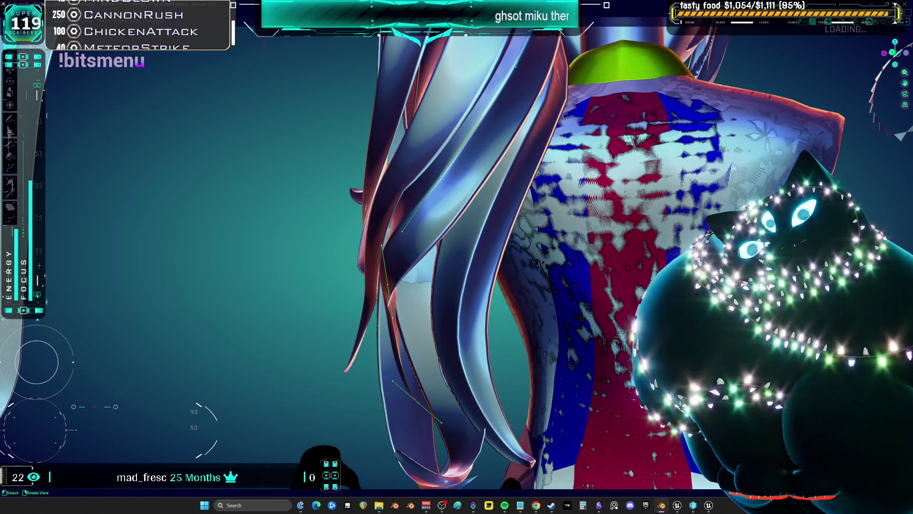
pyautogui.press('g')
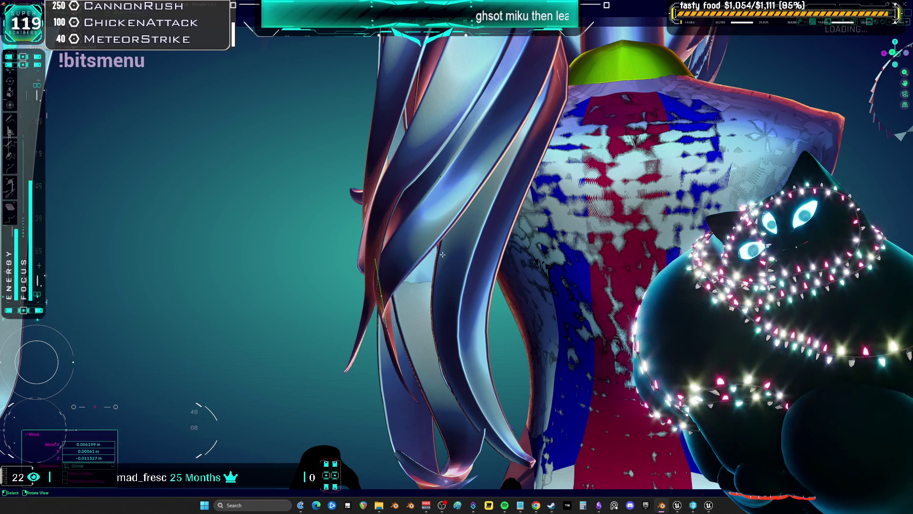
pyautogui.press('s')
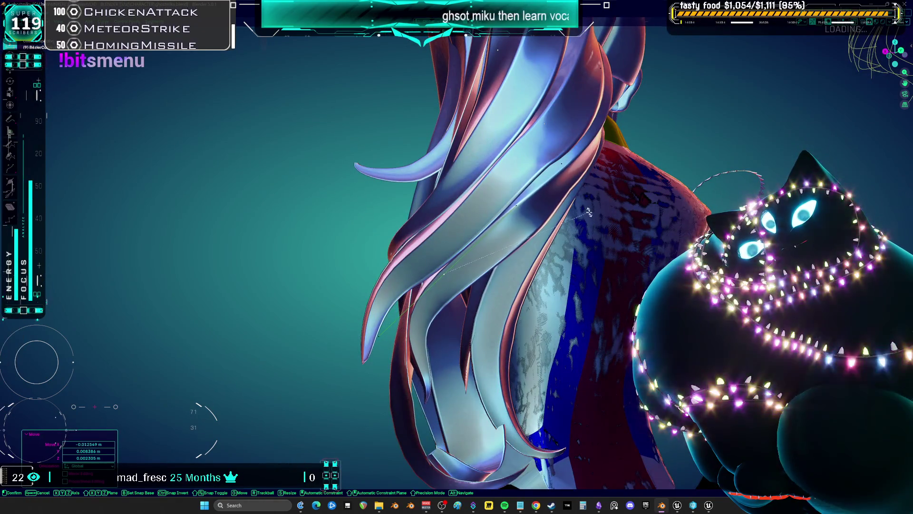
pyautogui.press('Return')
# Box-select the hair vertices near the ponytail and move them
pyautogui.press('b')
pyautogui.moveTo(450, 346); pyautogui.dragTo(390, 430)
pyautogui.press('g')
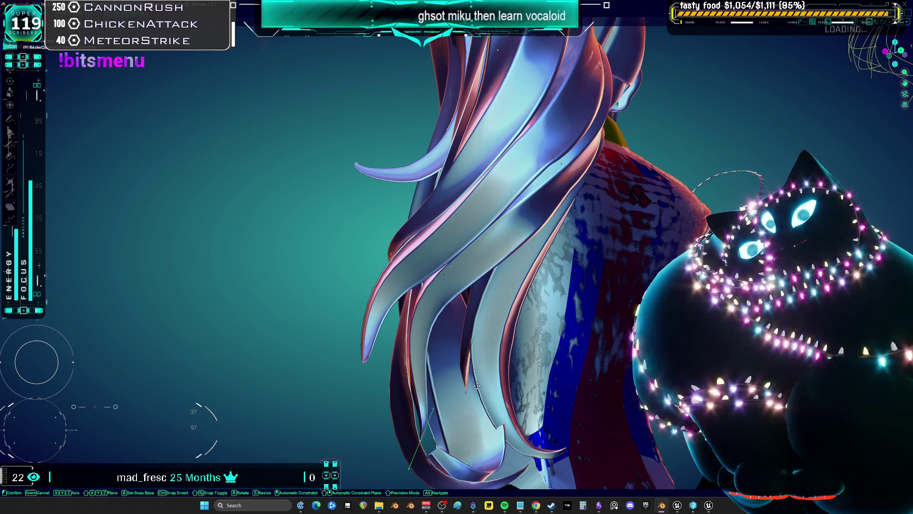
pyautogui.click(477, 369)
# Save the file as ghostmiku.blend and bring the Unreal Editor forward
pyautogui.scroll(-3, 477, 368)
pyautogui.moveTo(476, 369); pyautogui.dragTo(454, 233, button='middle')
pyautogui.hotkey('ctrl', 's')
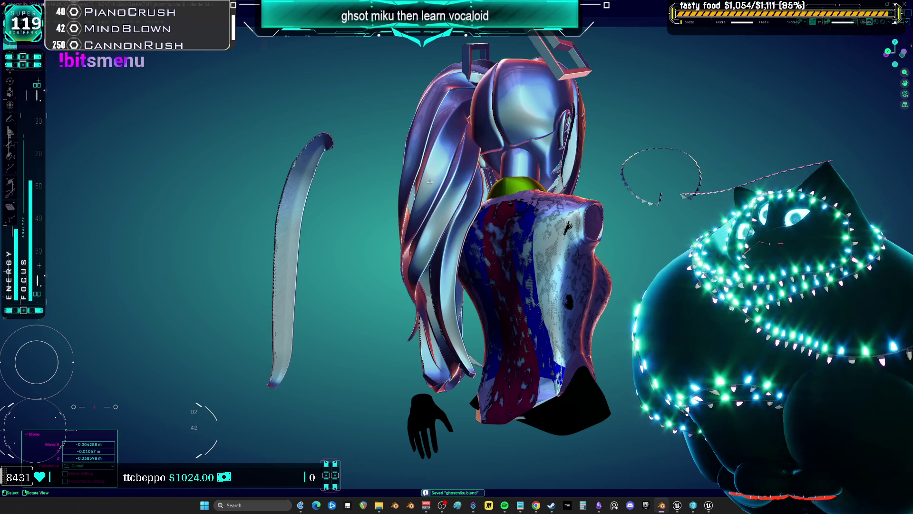
pyautogui.click(710, 506)
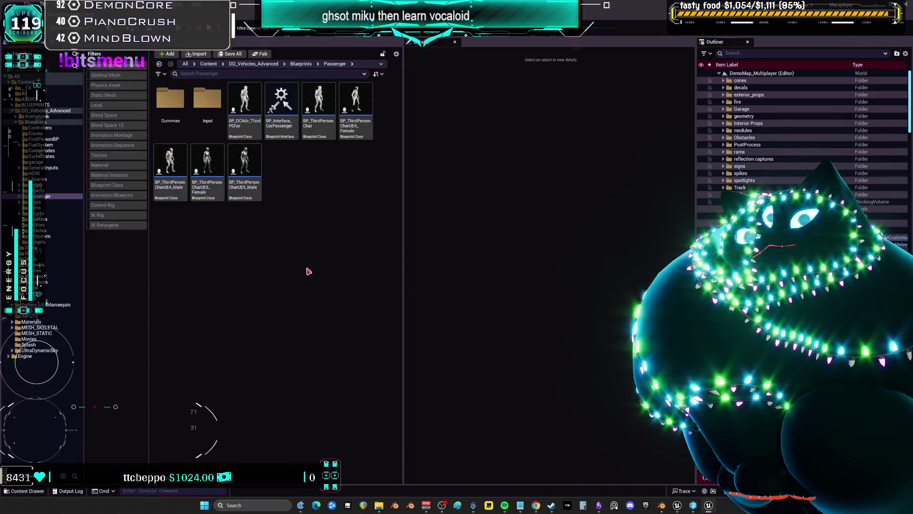
# Run the t.MaxFPS console command, then open the BP_DCAdv_ThirdPChar blueprint from the Passenger folder
pyautogui.click(127, 490)
pyautogui.write('fps')
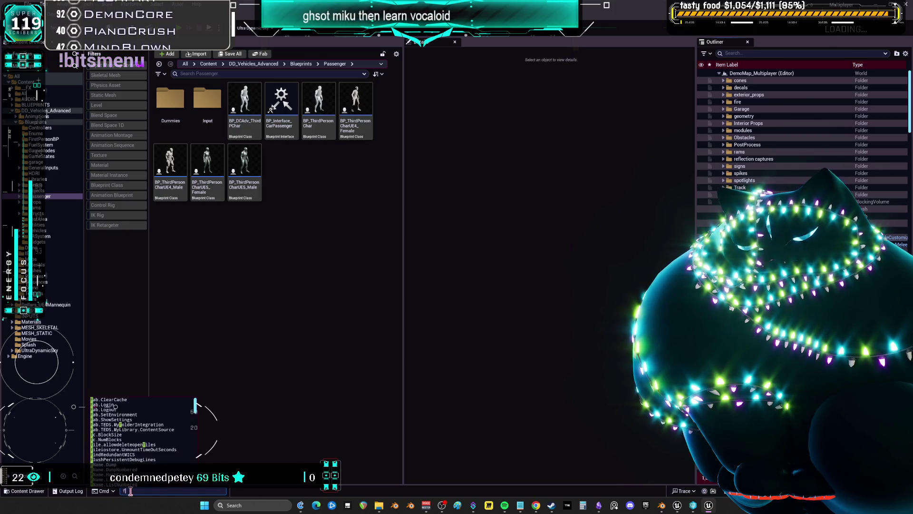
pyautogui.click(123, 465)
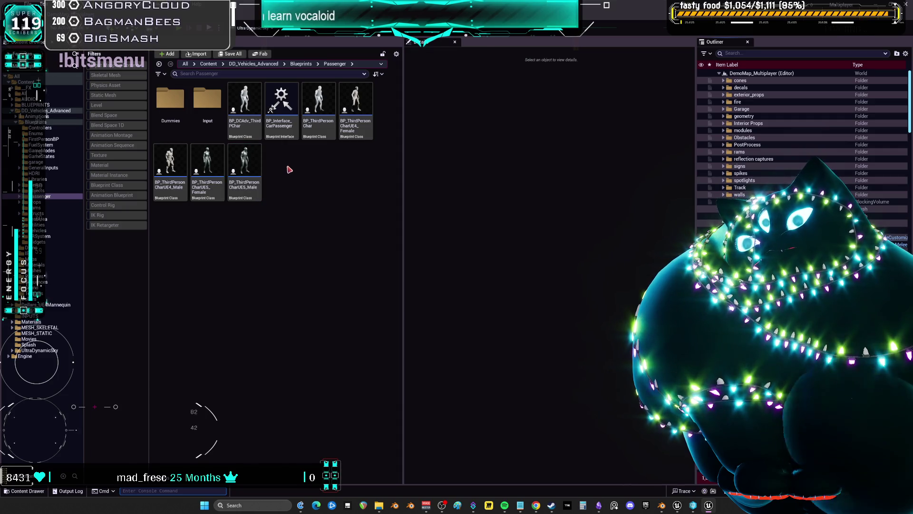
pyautogui.doubleClick(244, 119)
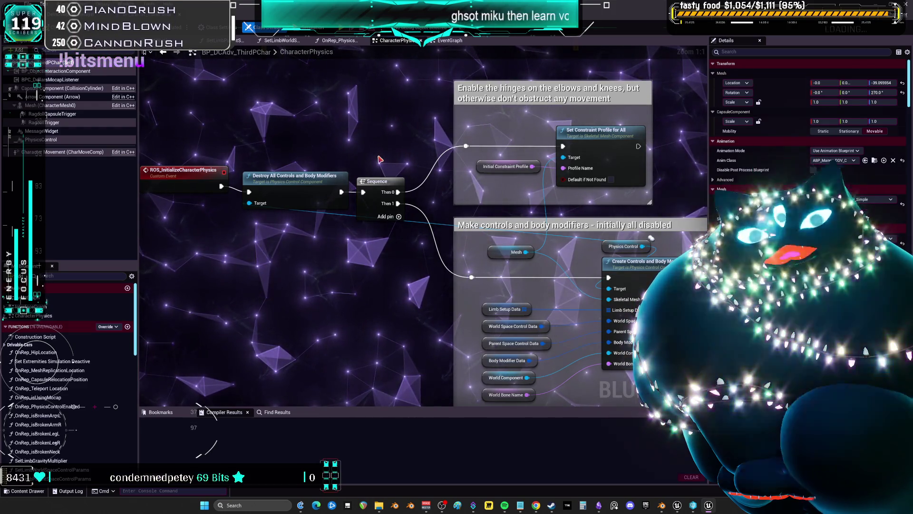
# Look over the CharacterPhysics graph's lower nodes, then switch to the blueprint's Viewport preview
pyautogui.scroll(-7, 488, 204)
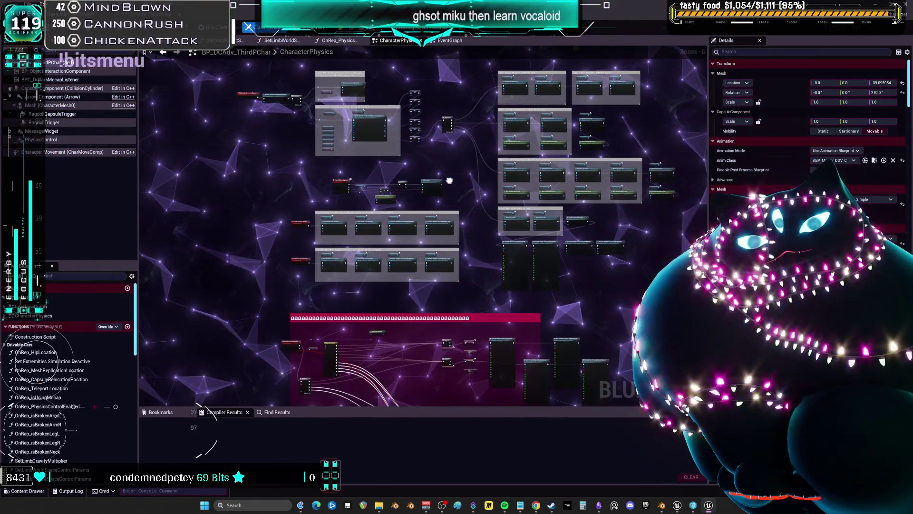
pyautogui.moveTo(454, 301); pyautogui.dragTo(452, 181, button='right')
pyautogui.scroll(4, 363, 224)
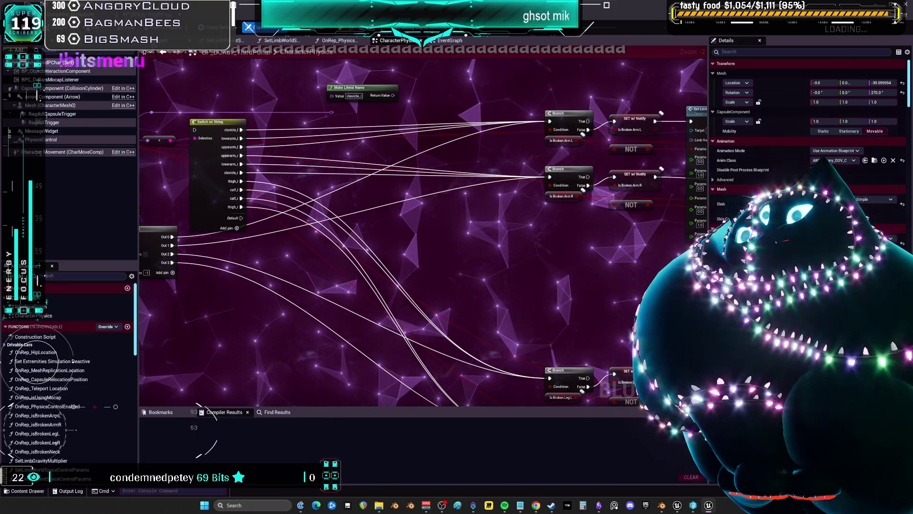
pyautogui.click(209, 40)
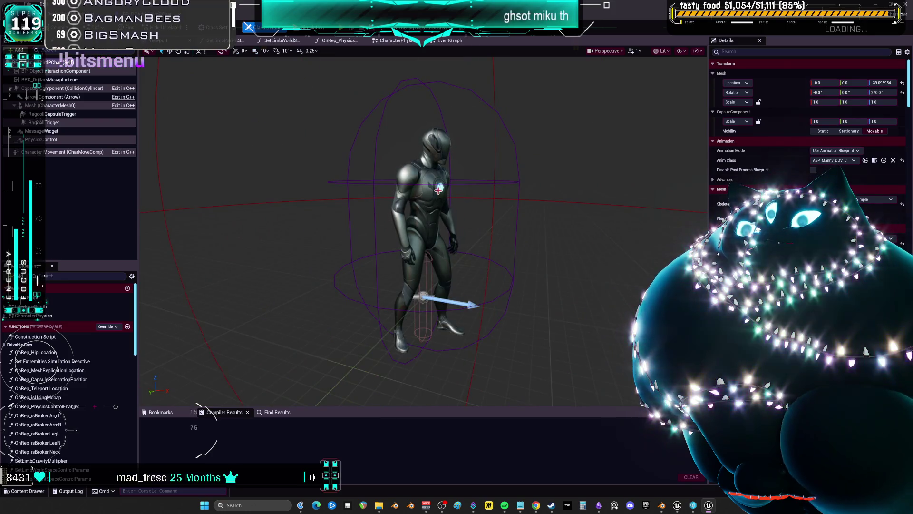
# Select the capsule collision component and check its Capsule Half Height value
pyautogui.click(425, 320)
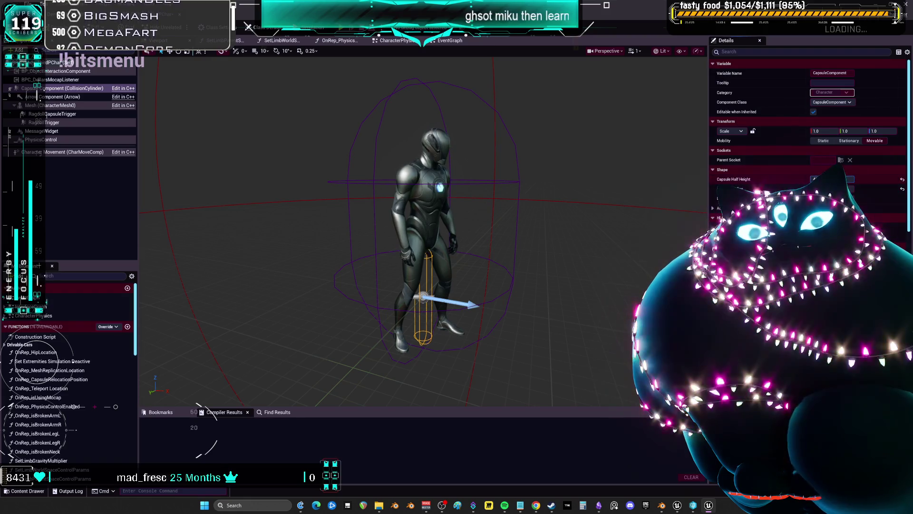
pyautogui.moveTo(584, 222); pyautogui.dragTo(573, 229, button='right')
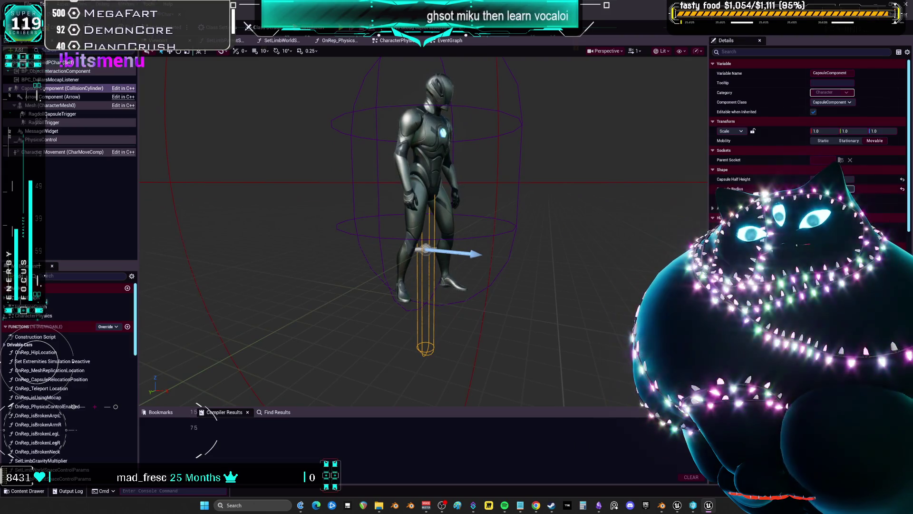
pyautogui.click(818, 179)
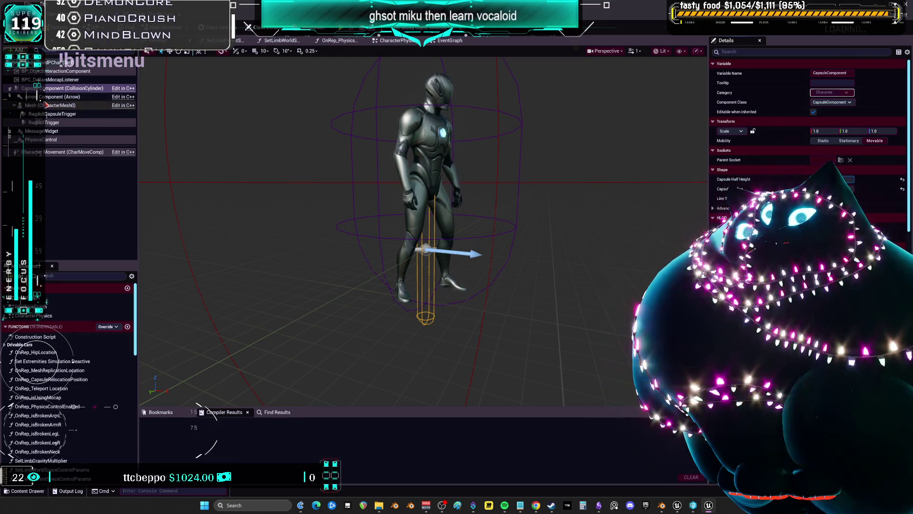
# Lower the character mesh to -69.84 Z inside the capsule, then compile and save the blueprint
pyautogui.click(42, 105)
pyautogui.moveTo(436, 275)
pyautogui.mouseDown()
pyautogui.moveTo(483, 330)
pyautogui.moveTo(480, 298)
pyautogui.mouseUp()
pyautogui.moveTo(479, 299); pyautogui.dragTo(459, 286, button='right')
pyautogui.moveTo(416, 302); pyautogui.dragTo(388, 307)
pyautogui.moveTo(440, 301)
pyautogui.mouseDown(button='right')
pyautogui.moveTo(430, 299)
pyautogui.moveTo(439, 302)
pyautogui.mouseUp(button='right')
pyautogui.moveTo(403, 323); pyautogui.dragTo(414, 281, button='right')
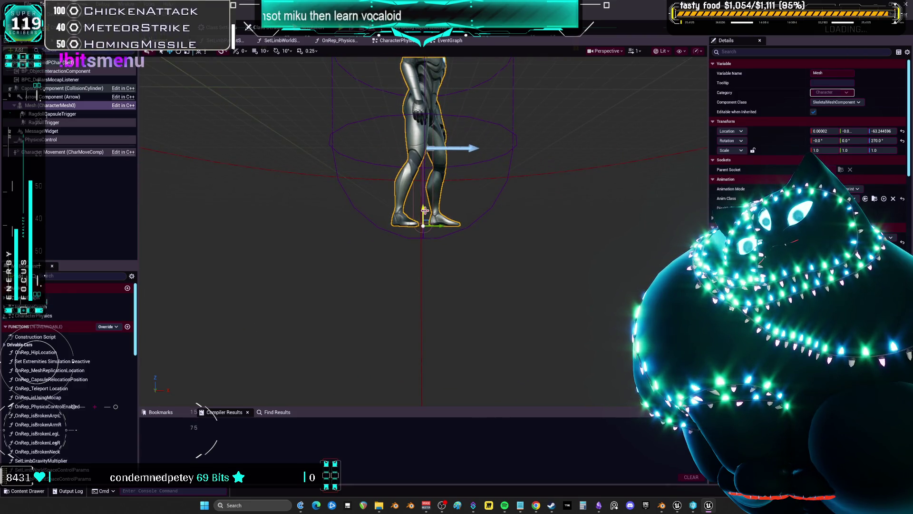
pyautogui.moveTo(423, 215); pyautogui.dragTo(422, 218)
pyautogui.moveTo(422, 217); pyautogui.dragTo(403, 204, button='right')
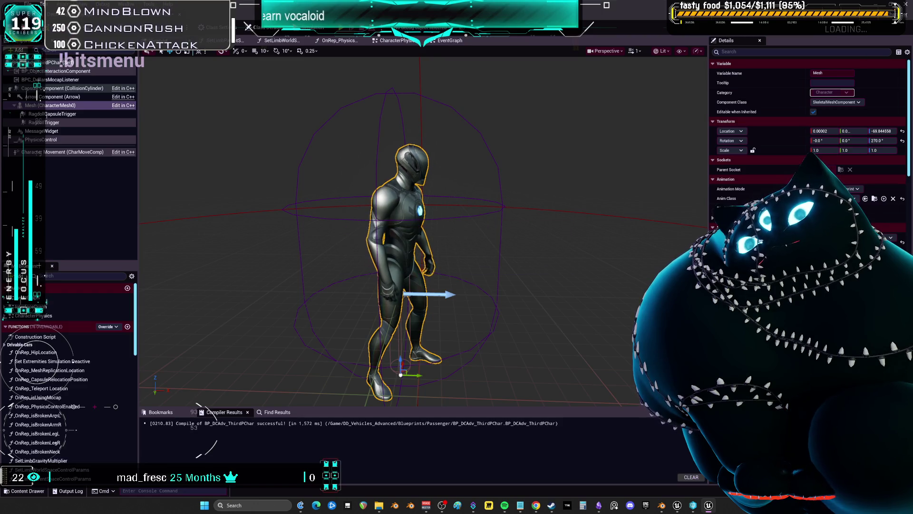
pyautogui.click(465, 333)
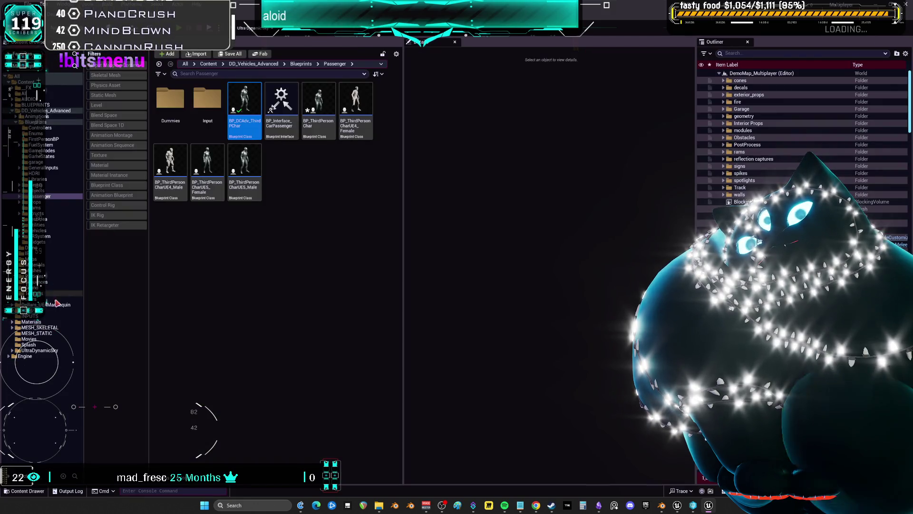
# Open the MESH_SKELETAL/MikuRacer asset folder in the Content Browser
pyautogui.click(49, 328)
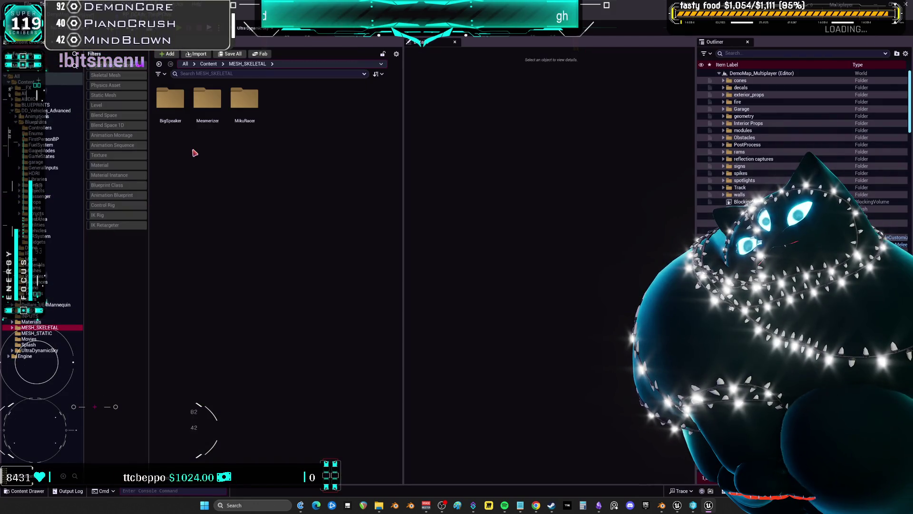
pyautogui.doubleClick(230, 95)
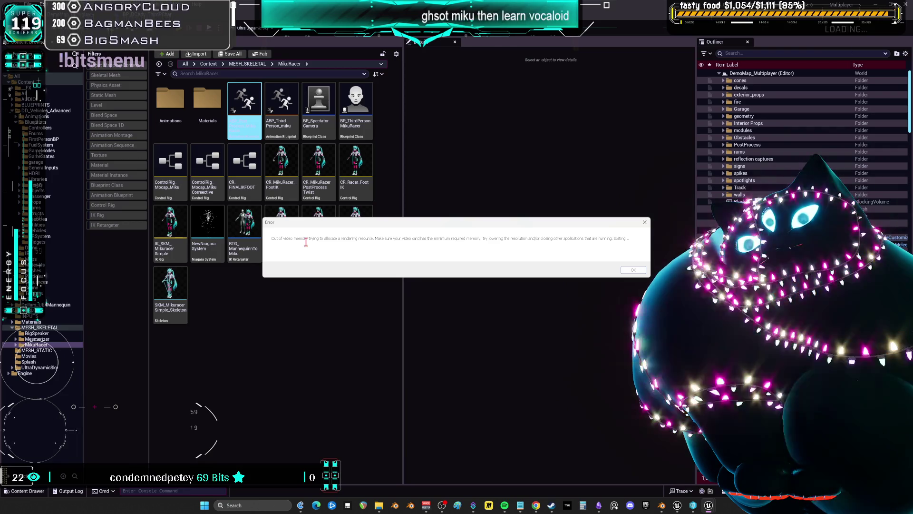
# Select the out-of-memory error text and spread the three error dialogs apart
pyautogui.moveTo(272, 241)
pyautogui.mouseDown()
pyautogui.moveTo(428, 229)
pyautogui.moveTo(643, 240)
pyautogui.mouseUp()
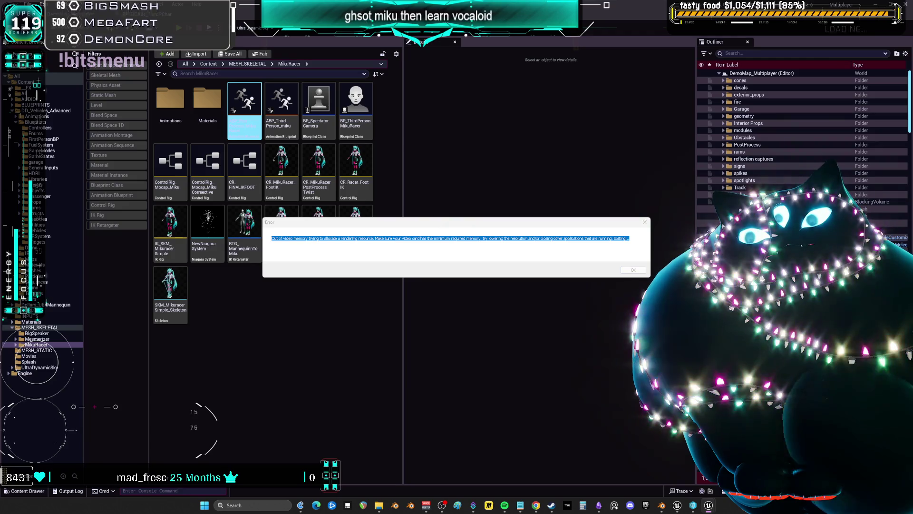
pyautogui.hotkey('alt', 'Tab')
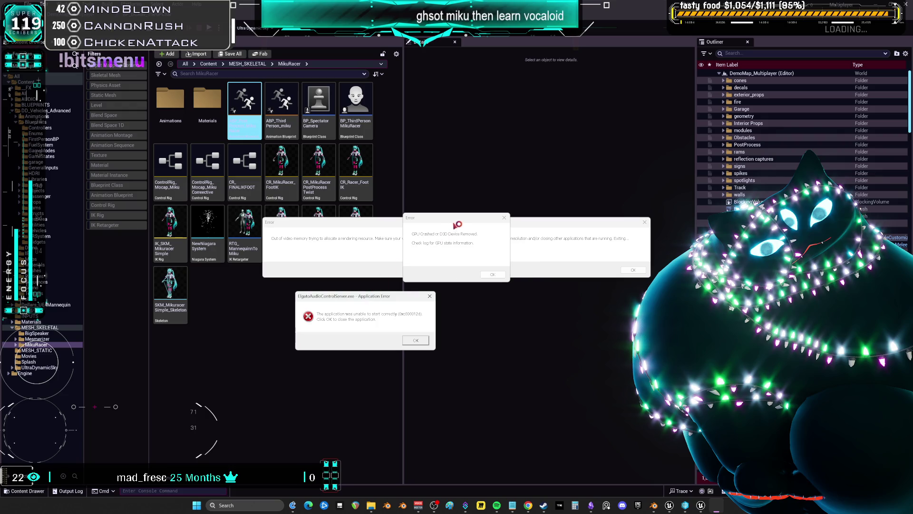
pyautogui.moveTo(473, 214); pyautogui.dragTo(399, 119)
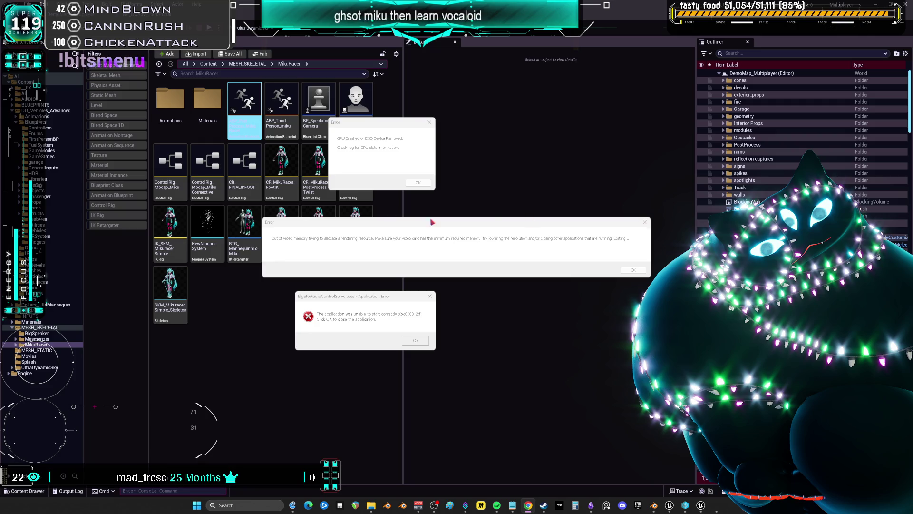
pyautogui.moveTo(377, 297)
pyautogui.mouseDown()
pyautogui.moveTo(488, 210)
pyautogui.moveTo(549, 132)
pyautogui.mouseUp()
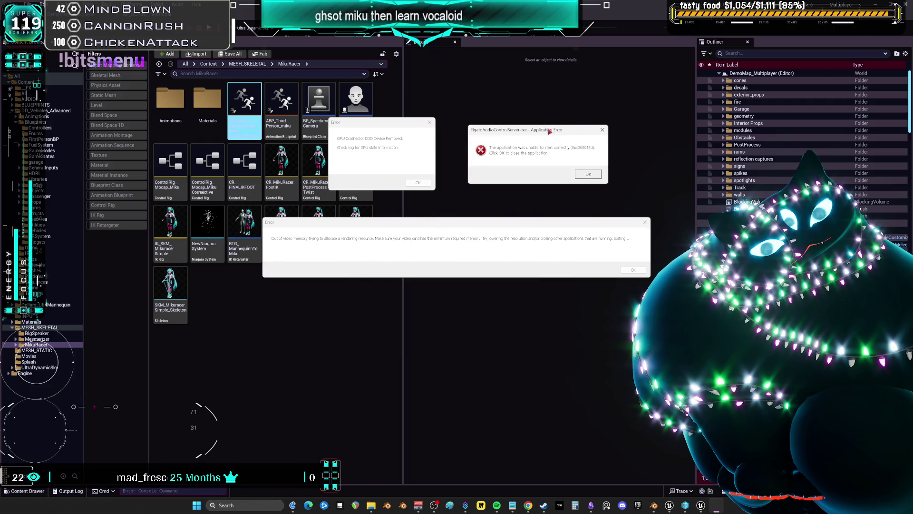
pyautogui.moveTo(419, 184)
pyautogui.mouseDown()
pyautogui.moveTo(462, 279)
pyautogui.moveTo(513, 314)
pyautogui.mouseUp()
pyautogui.moveTo(538, 222)
pyautogui.mouseDown()
pyautogui.moveTo(519, 413)
pyautogui.moveTo(528, 218)
pyautogui.moveTo(374, 212)
pyautogui.mouseUp()
pyautogui.moveTo(507, 132); pyautogui.dragTo(440, 149)
pyautogui.moveTo(534, 313)
pyautogui.mouseDown()
pyautogui.moveTo(519, 96)
pyautogui.moveTo(507, 67)
pyautogui.moveTo(522, 72)
pyautogui.mouseUp()
pyautogui.moveTo(500, 217)
pyautogui.mouseDown()
pyautogui.moveTo(577, 322)
pyautogui.moveTo(603, 298)
pyautogui.moveTo(584, 253)
pyautogui.mouseUp()
pyautogui.moveTo(470, 151); pyautogui.dragTo(307, 188)
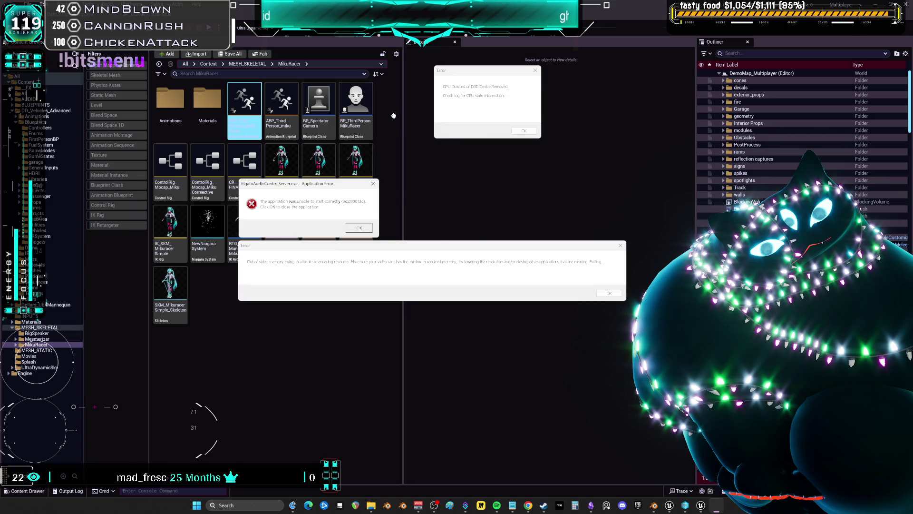
pyautogui.moveTo(469, 71)
pyautogui.mouseDown()
pyautogui.moveTo(290, 97)
pyautogui.moveTo(280, 108)
pyautogui.mouseUp()
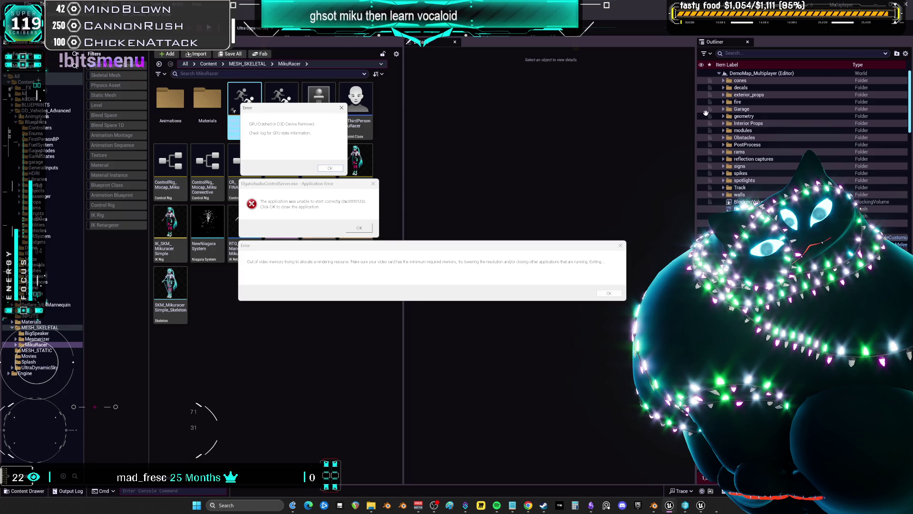
# Dismiss the audio server, GPU crash and out-of-video-memory errors, returning to Blender
pyautogui.click(356, 228)
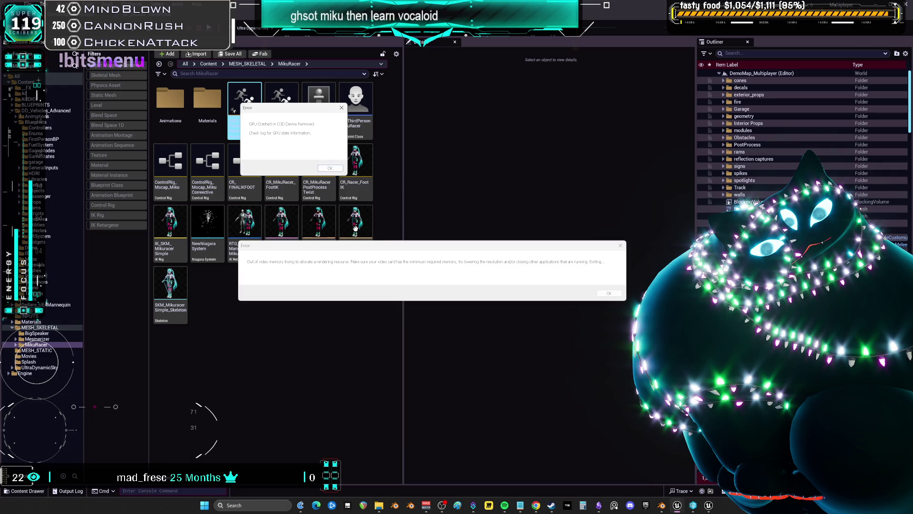
pyautogui.click(332, 169)
pyautogui.click(600, 293)
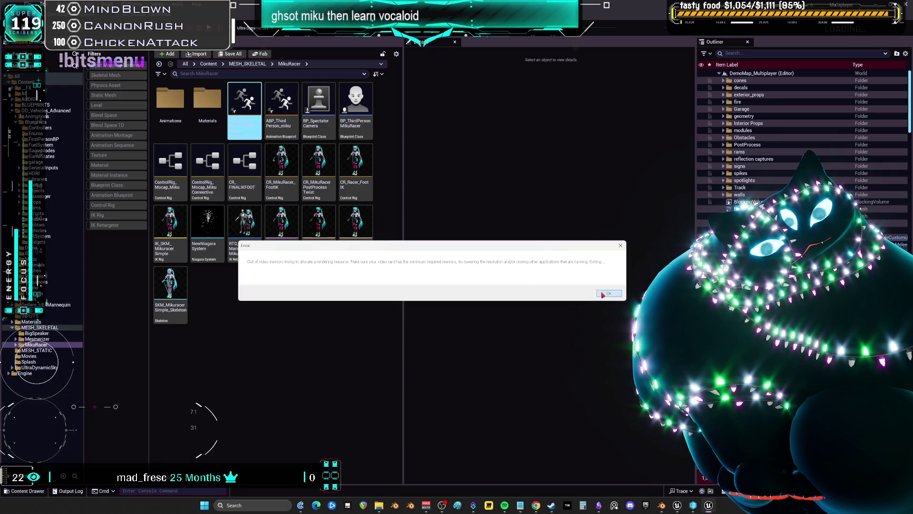
pyautogui.click(661, 506)
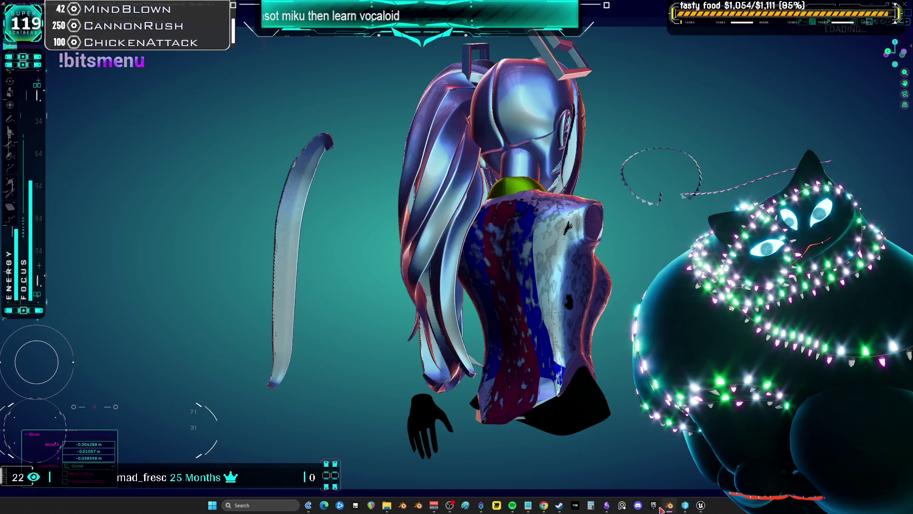
pyautogui.click(703, 506)
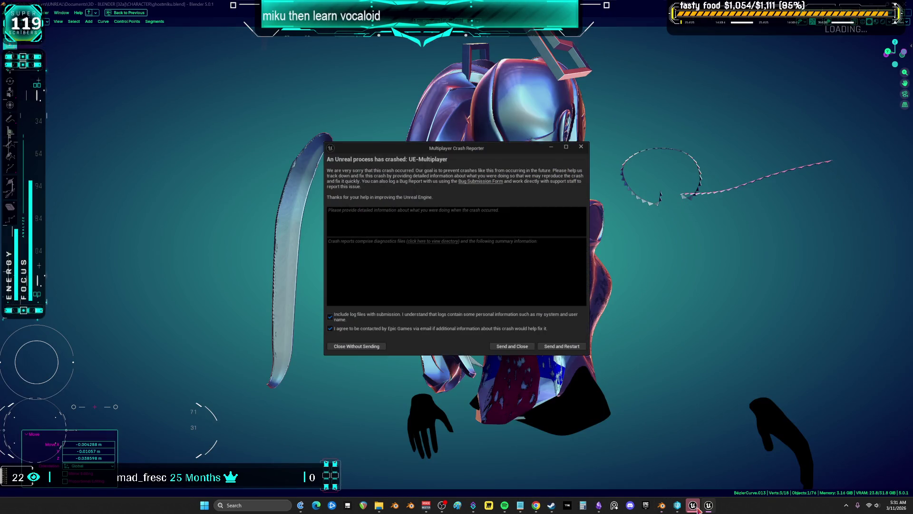
pyautogui.click(357, 348)
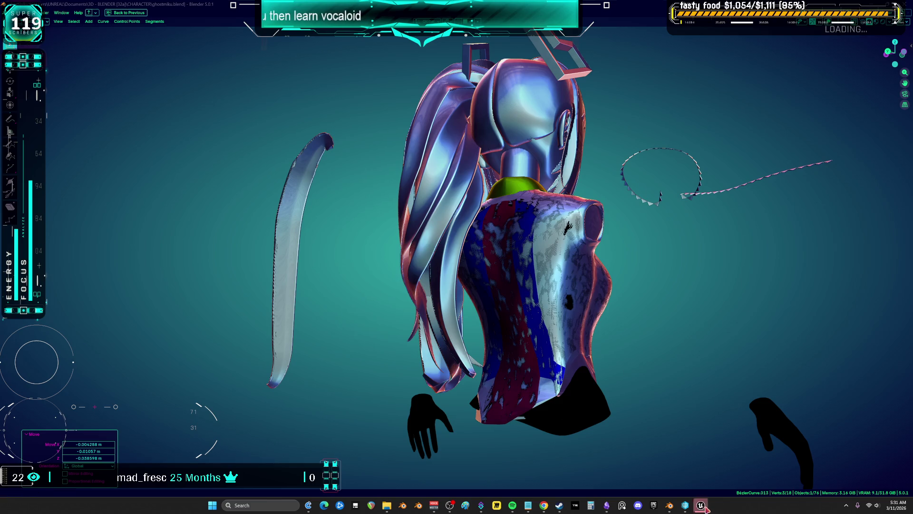
pyautogui.click(380, 350)
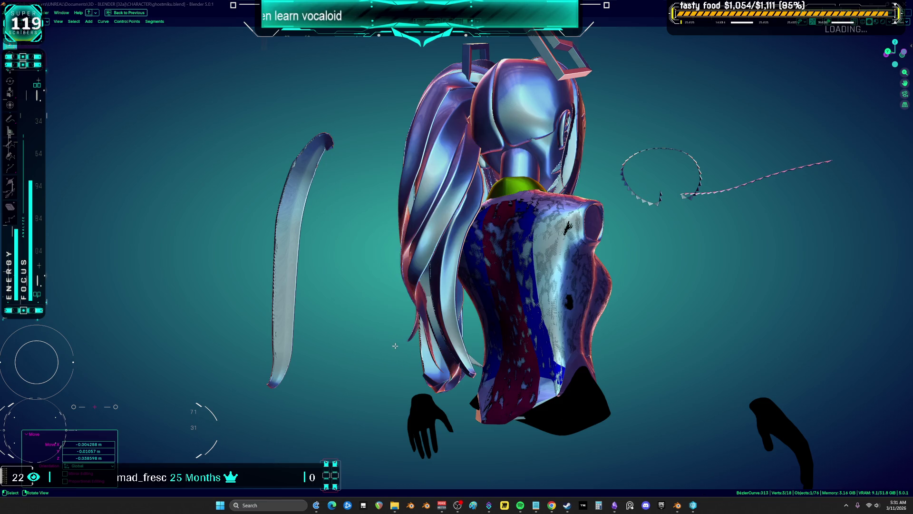